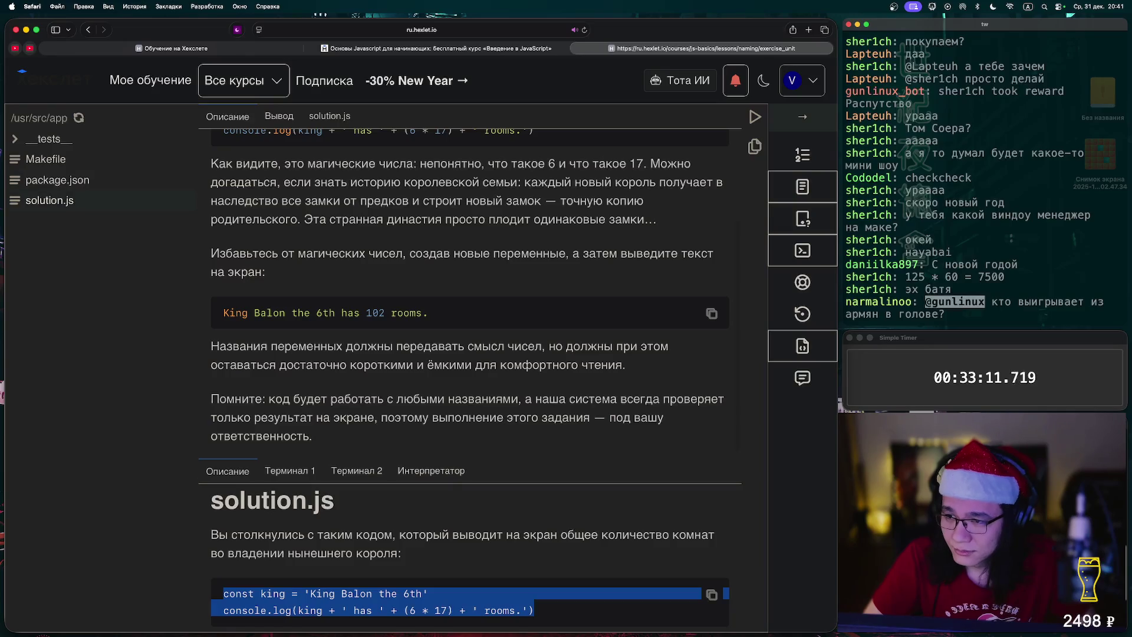
Paste the sample console.log line printing King Balon's rooms (6 * 17) between BEGIN and END
left_click(253, 219)
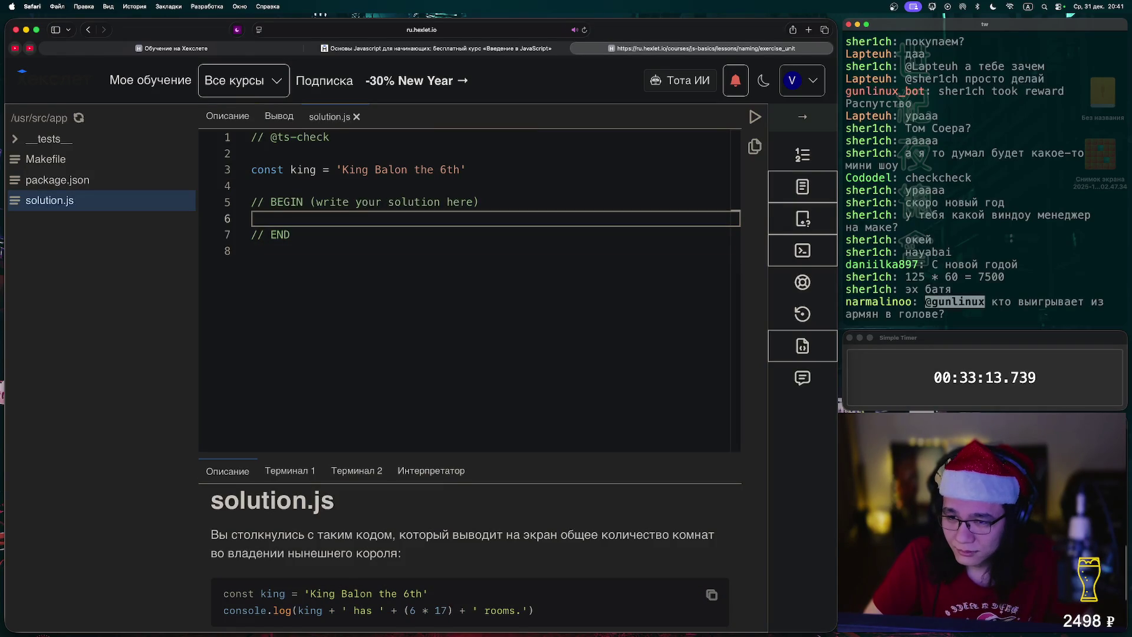
key("Up")
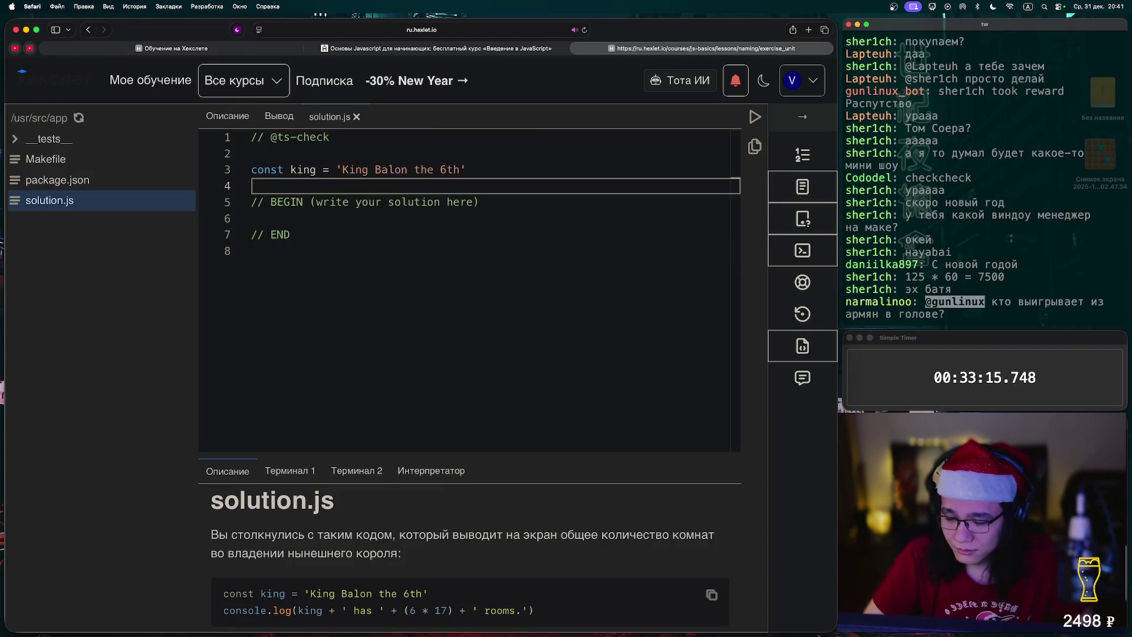
key("Down")
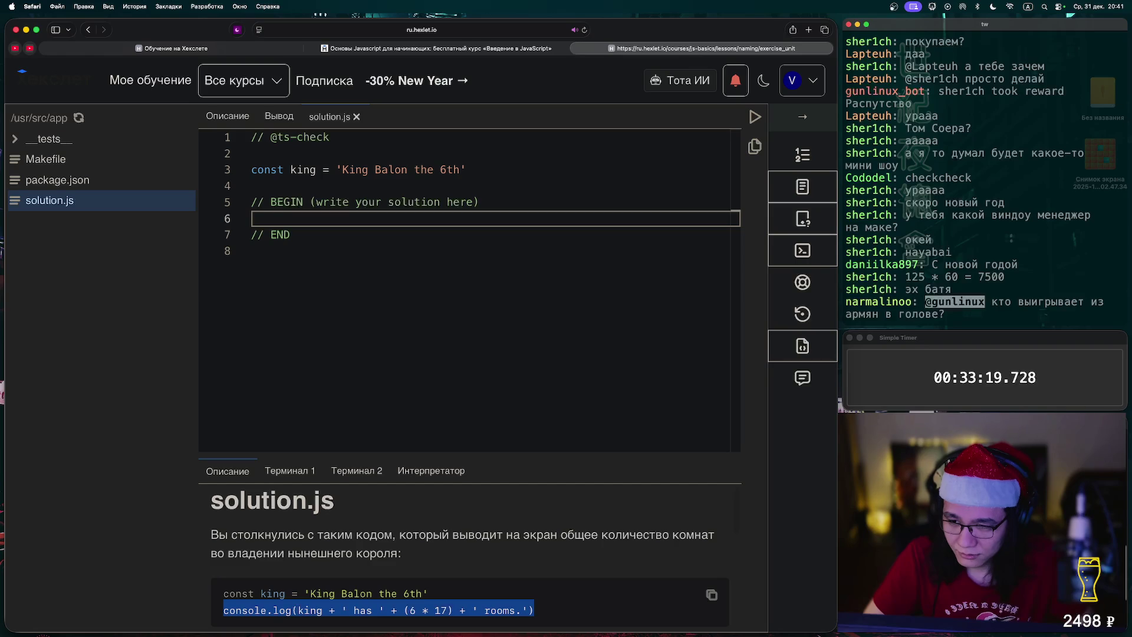
type("console.log(king + ' has ' + (6 * 17) + ' rooms.')")
left_click(388, 170)
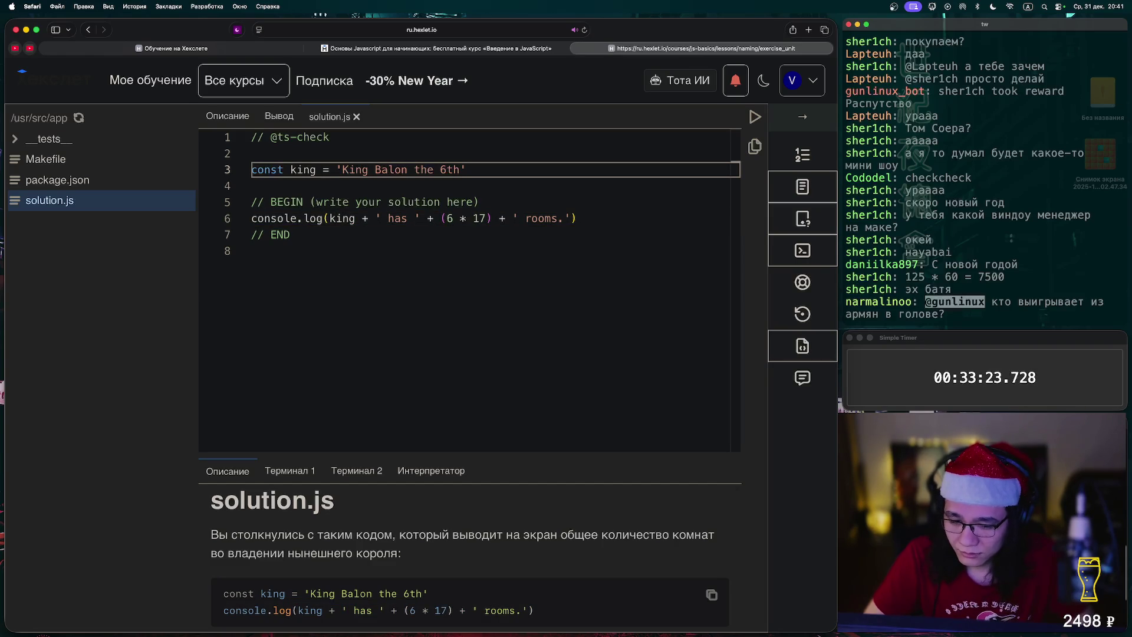
scroll(470, 554, "down", 4)
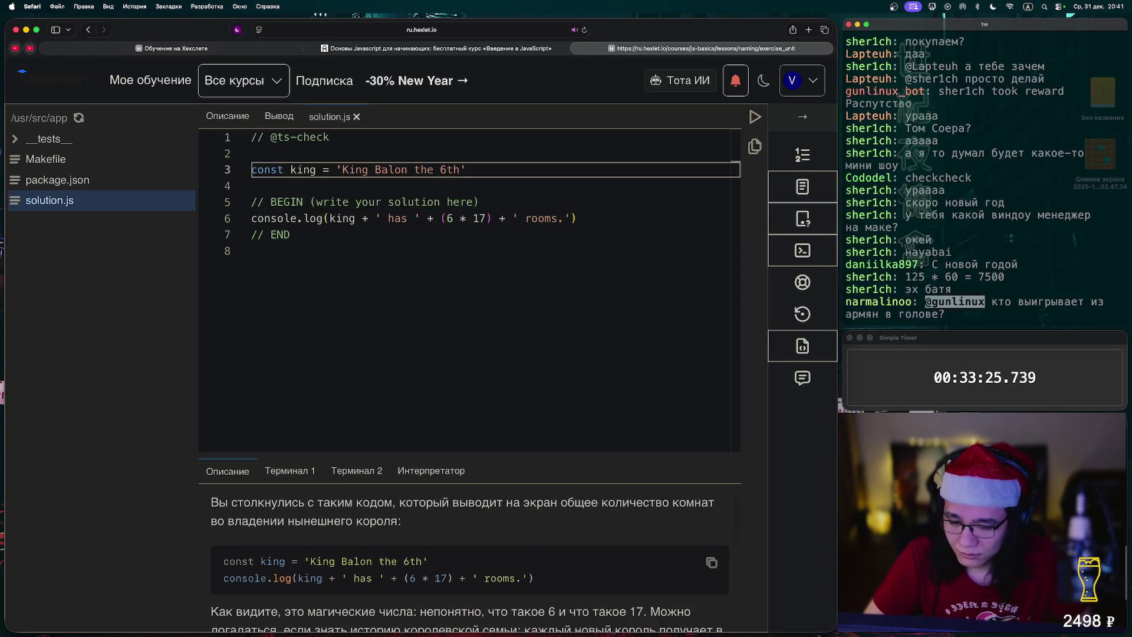
scroll(470, 554, "down", 4)
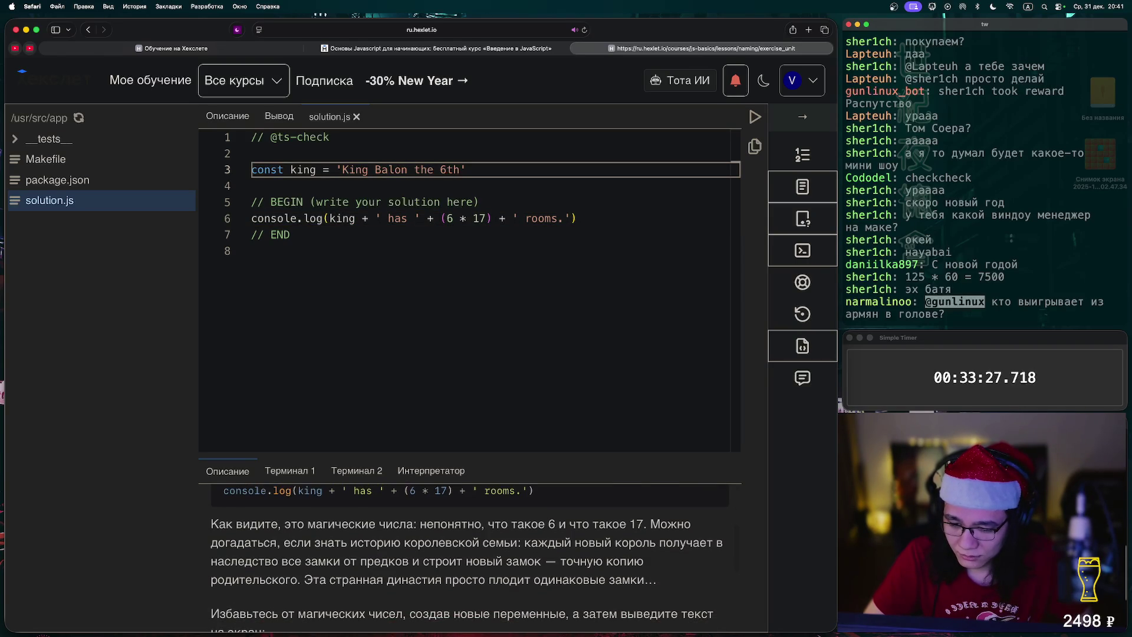
scroll(470, 558, "down", 1)
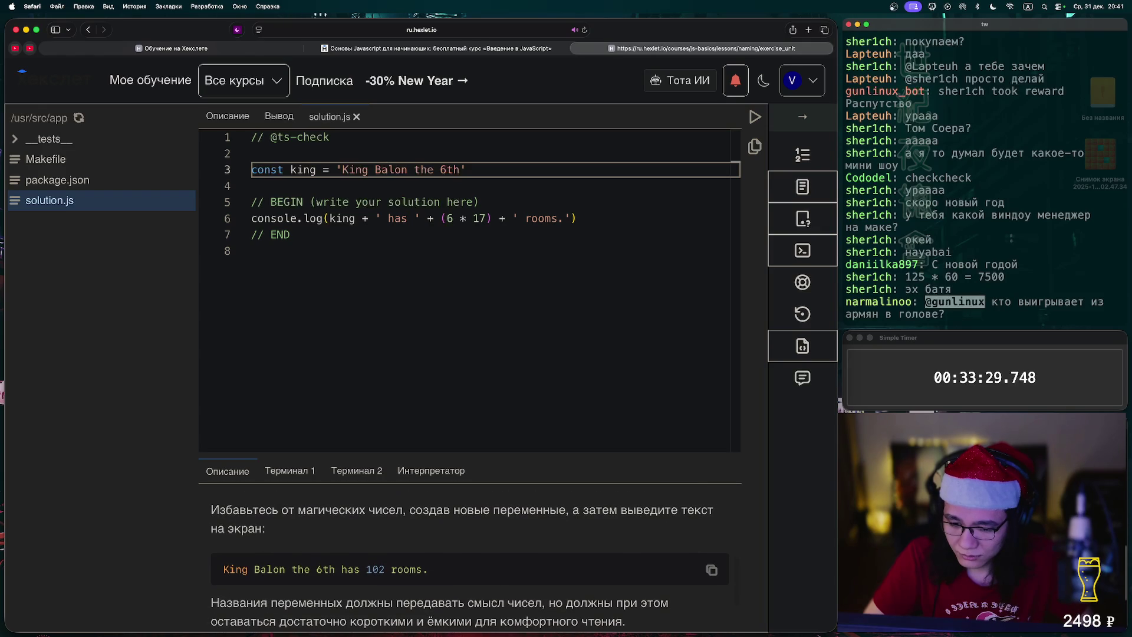
Declare let kingNumber = 6; and use kingNumber in the king name and rooms calculation
left_click(253, 153)
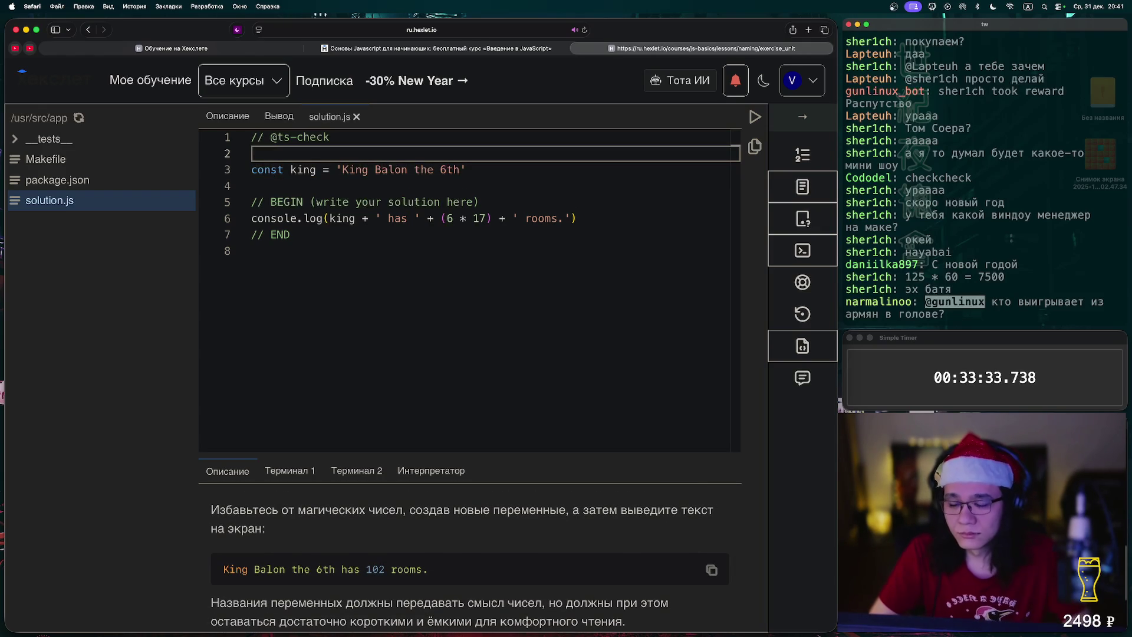
type("let kingNumber = 6;")
key("Down")
left_click(440, 170)
key("Delete")
type("'")
type(" ++ '")
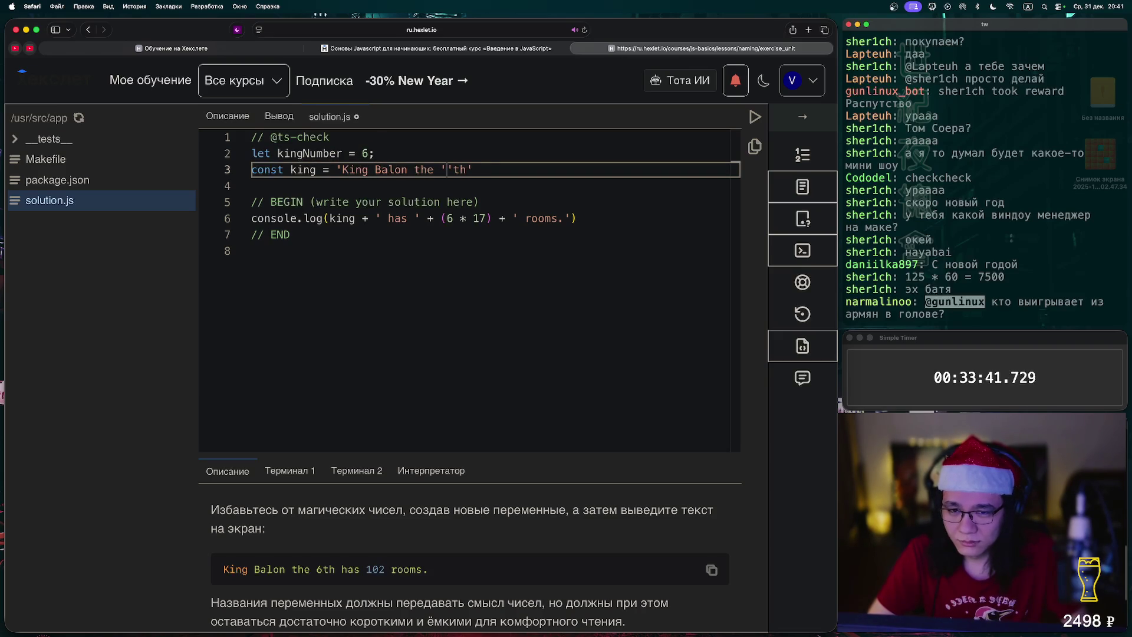
key("Left")
type("king")
type("Number")
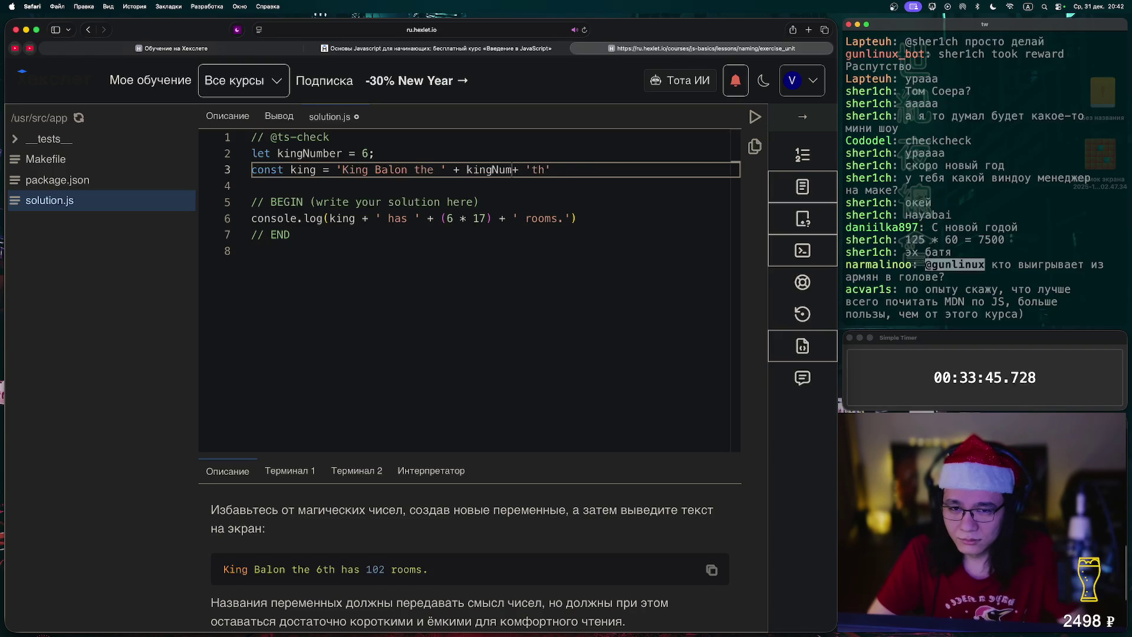
left_click(253, 186)
left_click(453, 218)
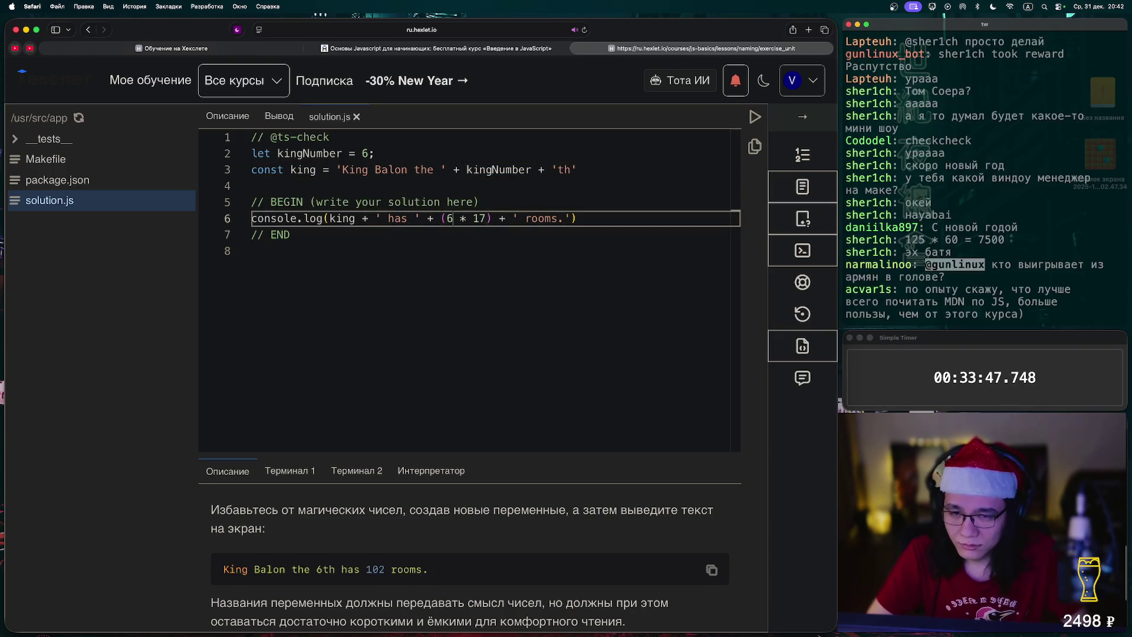
left_click(499, 169)
left_click(446, 219)
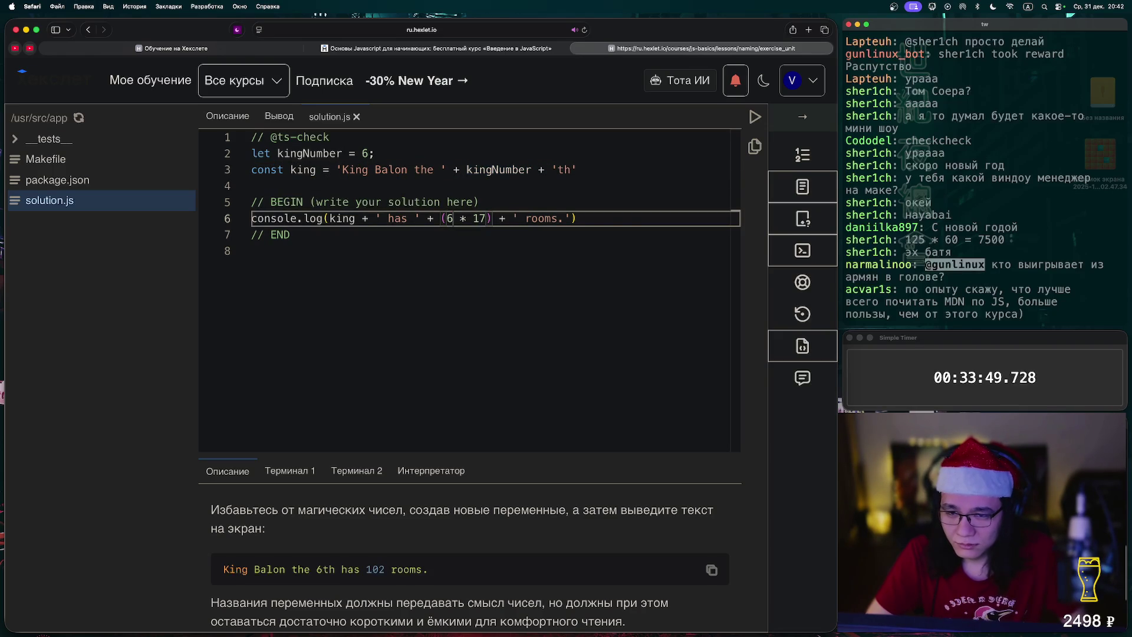
type("kingNumber")
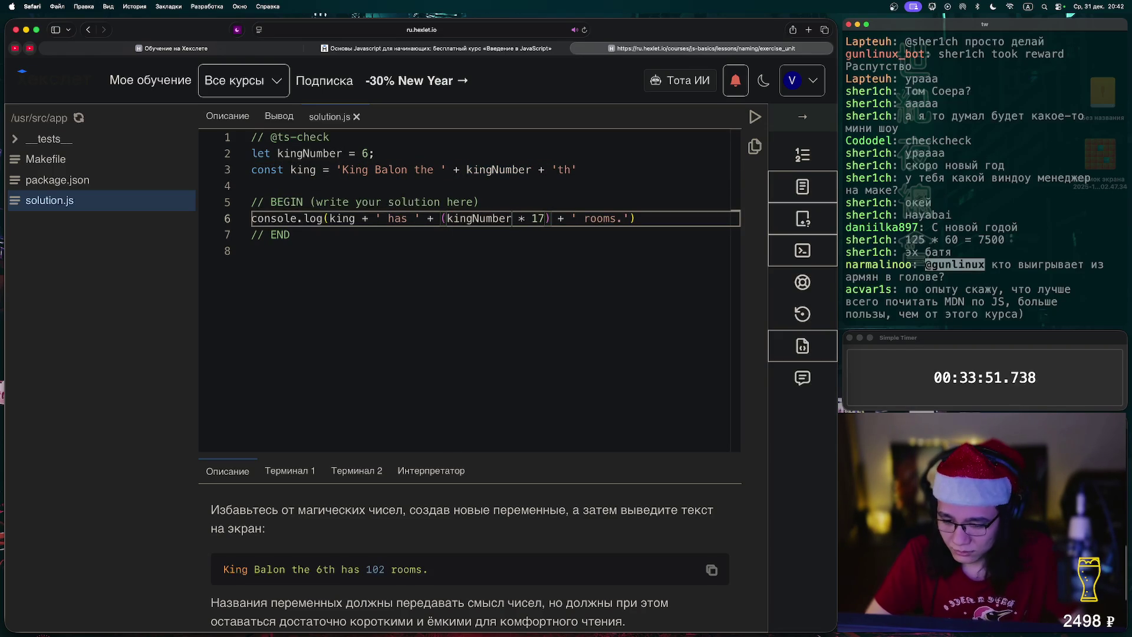
Declare let basicRooms = 17;, replace 17 in the output with basicRooms, and run the tests
scroll(469, 556, "down", 3)
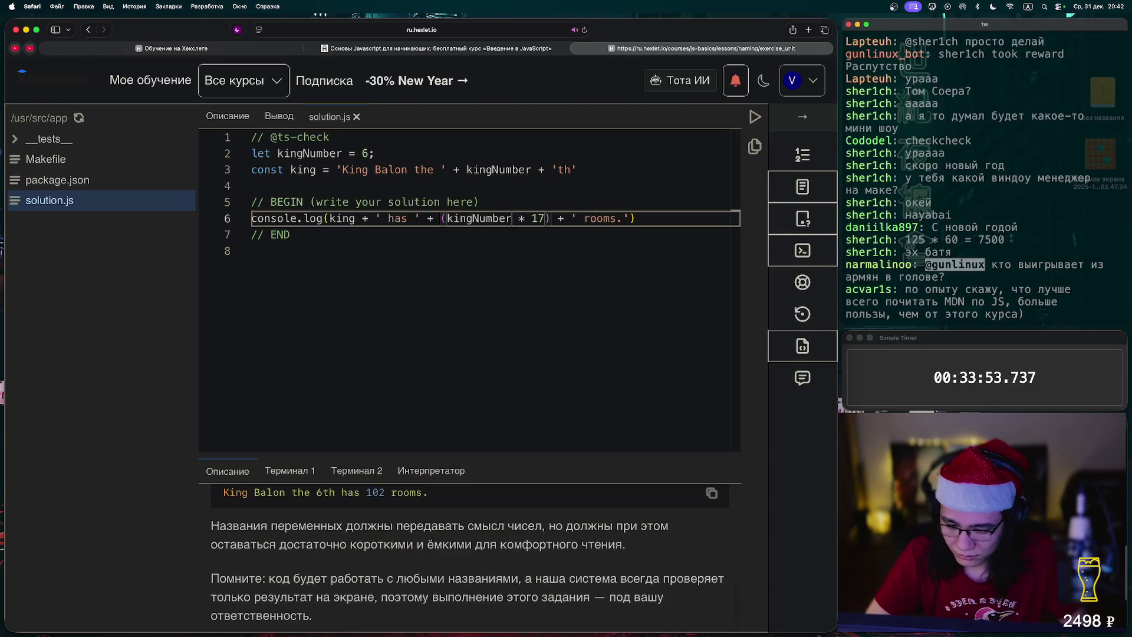
key("Up")
key("Up")
key("Up")
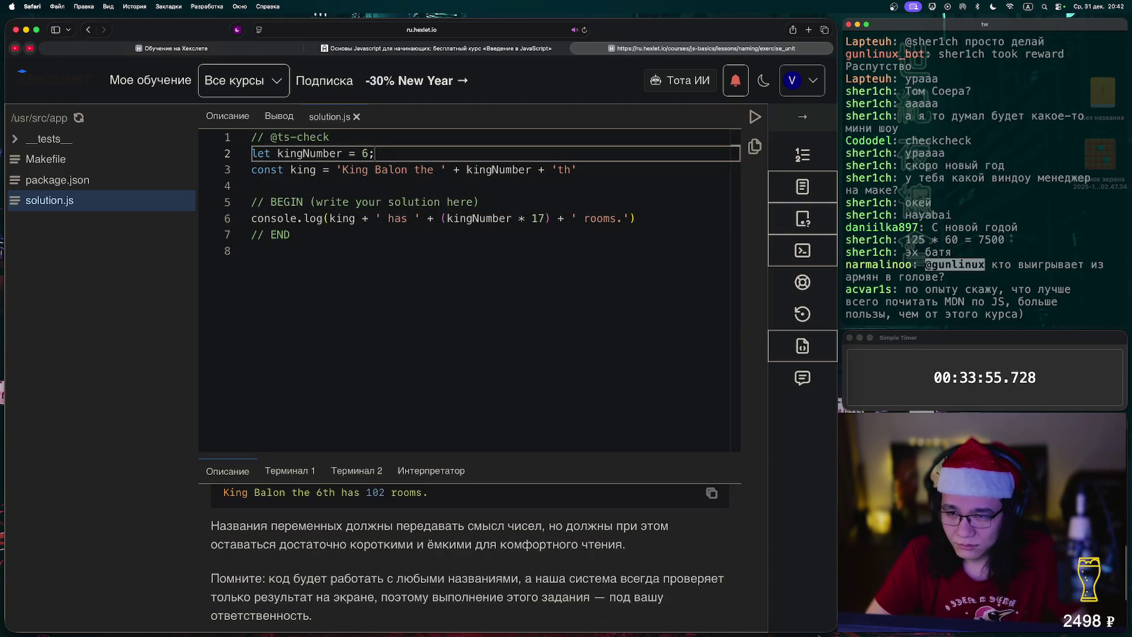
key("Return")
type("let basicRooms = 17;")
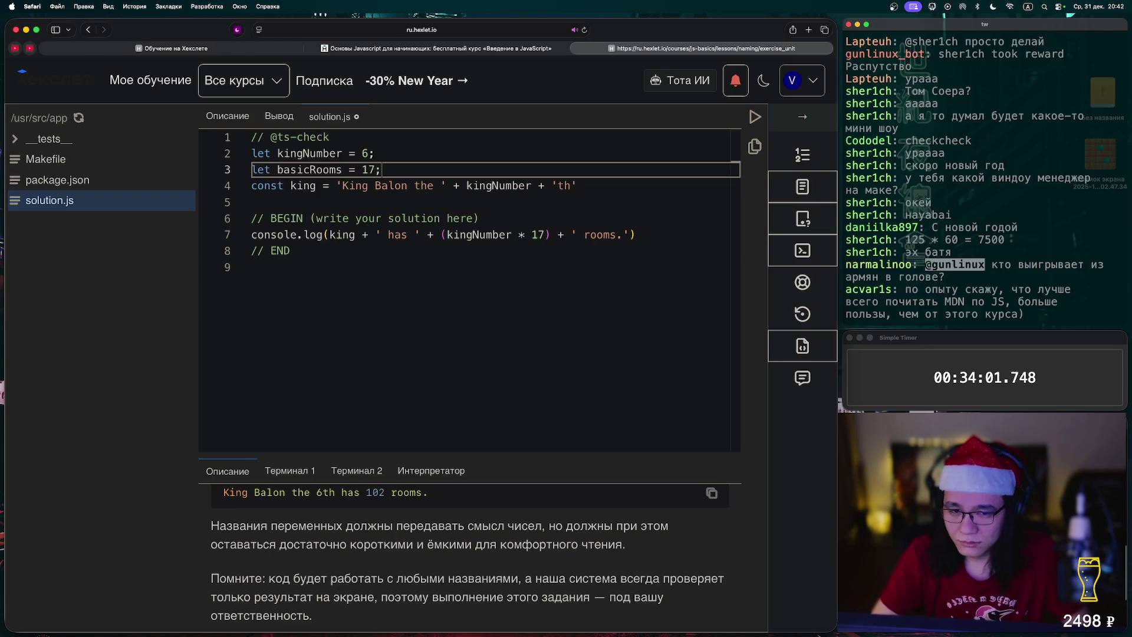
double_click(309, 169)
key("super+c")
double_click(537, 235)
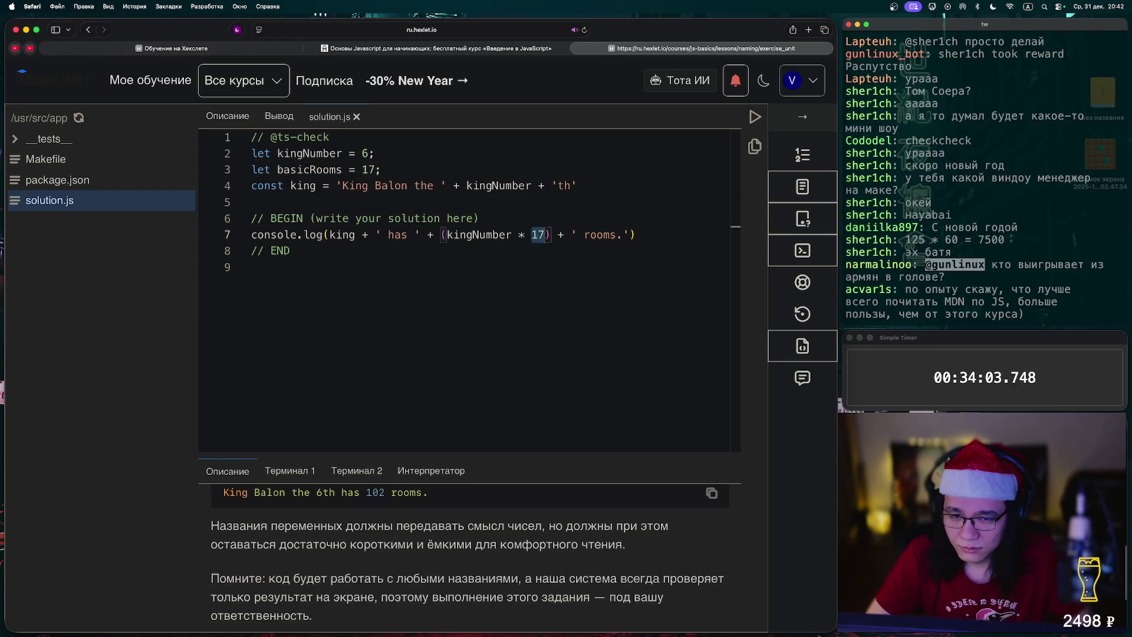
key("super+v")
left_click(254, 267)
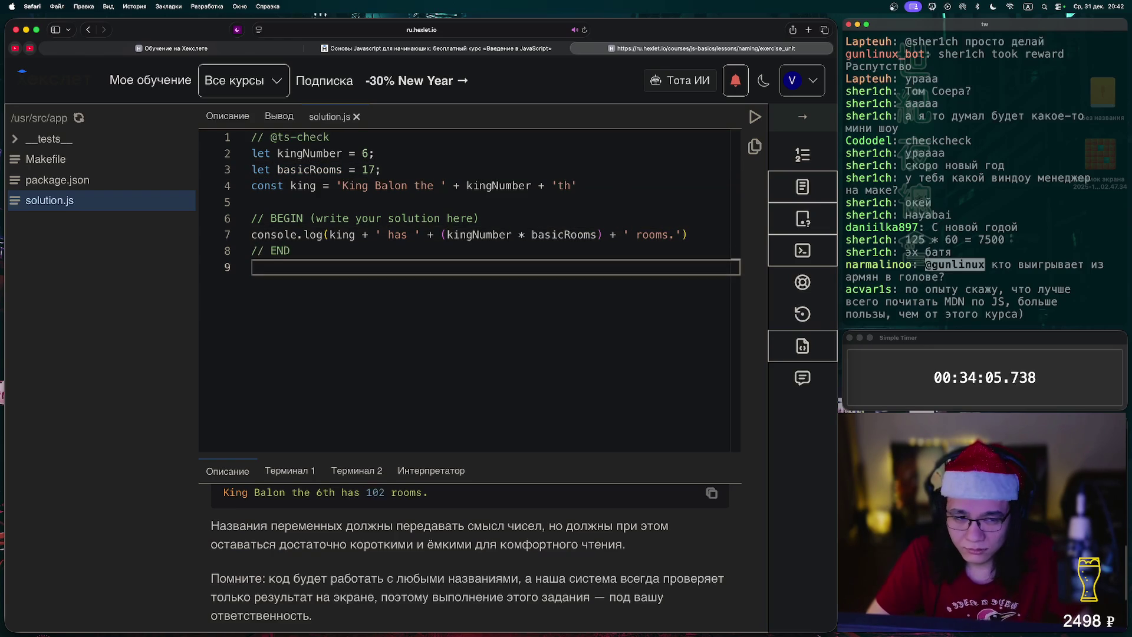
left_click(754, 116)
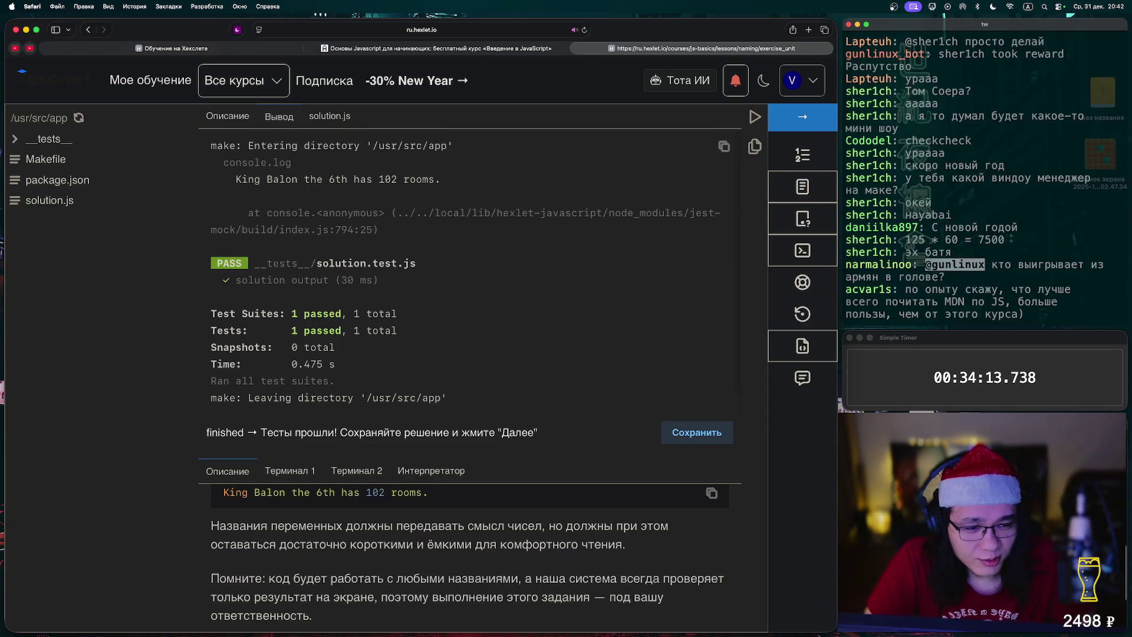
Check the passing test output of 102 rooms and advance to the next lesson
scroll(471, 265, "down", 1)
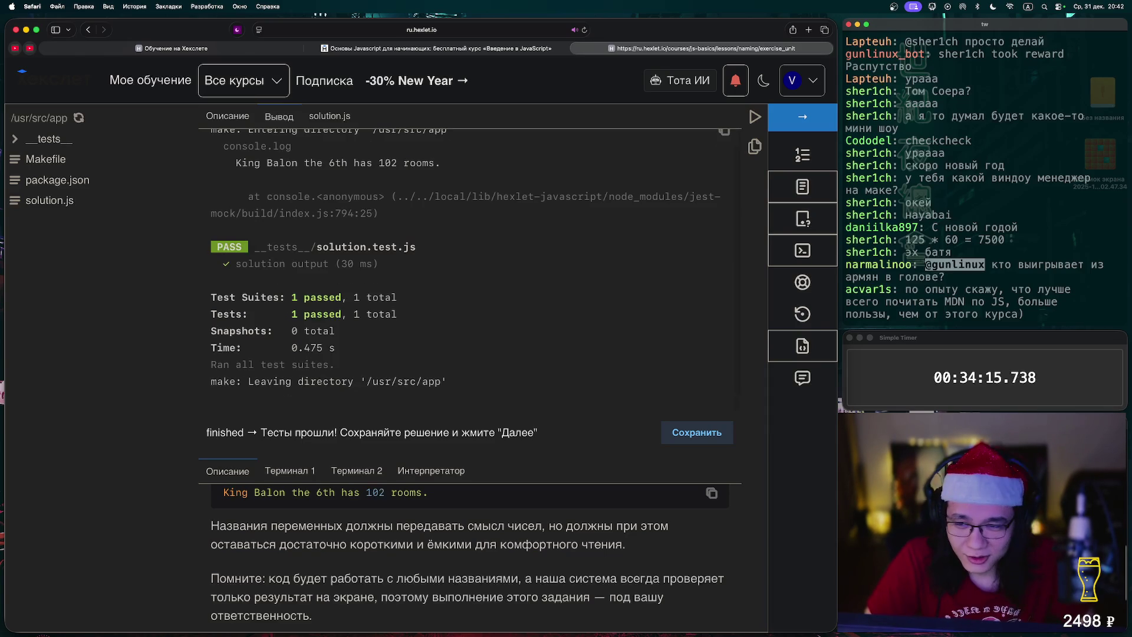
left_click(802, 116)
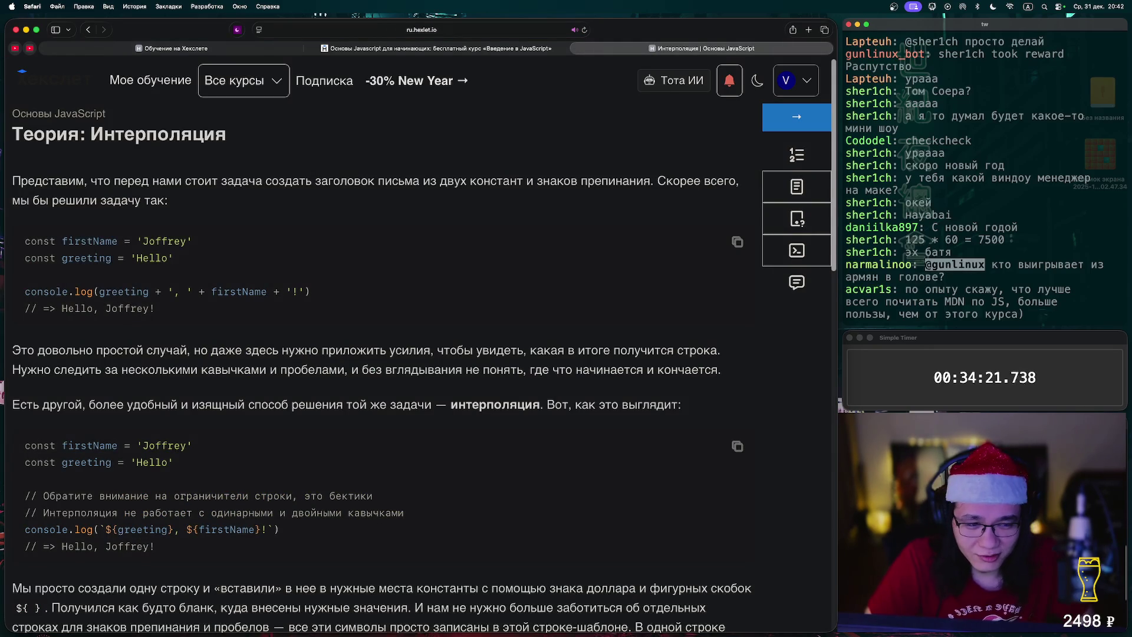
Scroll through the Интерполяция theory article down to the `${greeting}, ${firstName}!` example
scroll(377, 353, "down", 5)
scroll(377, 354, "up", 5)
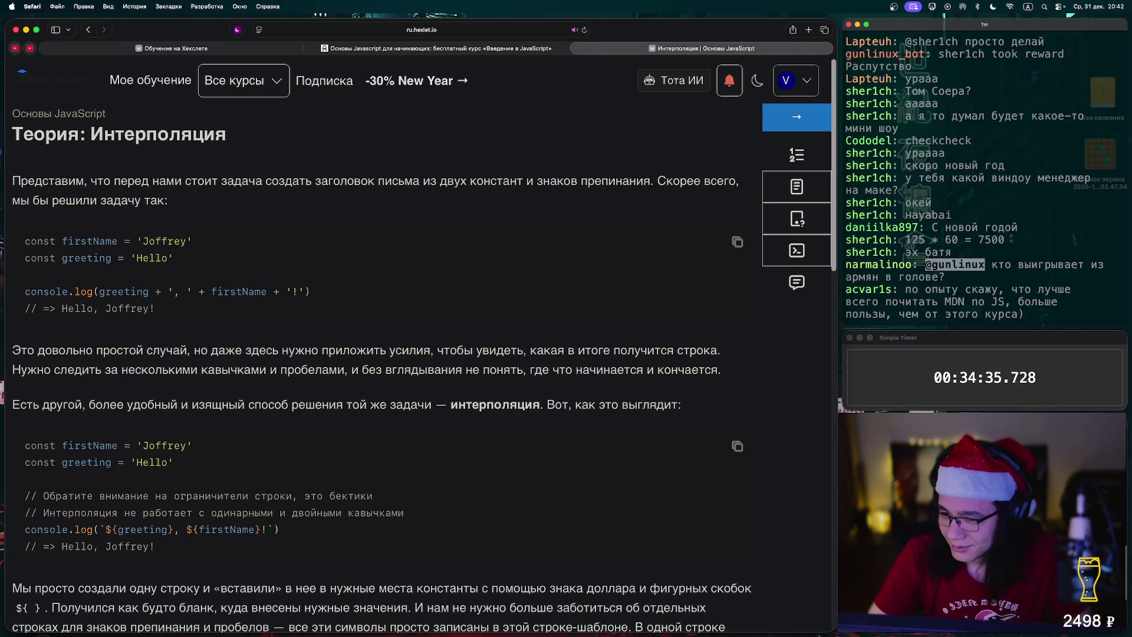
scroll(377, 354, "down", 2)
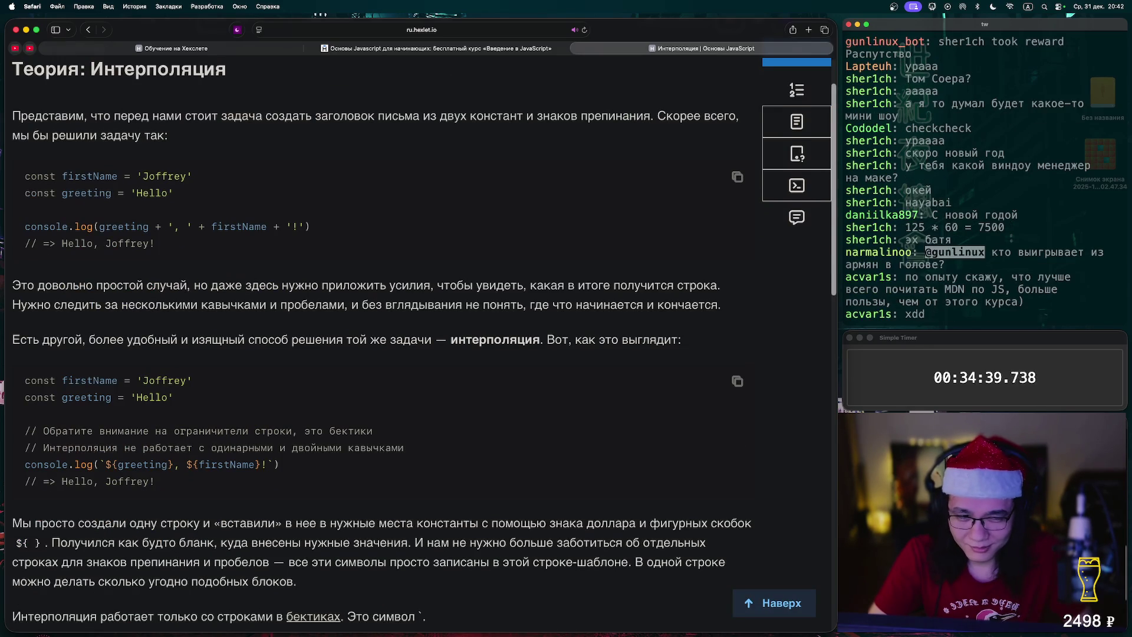
scroll(423, 325, "down", 1)
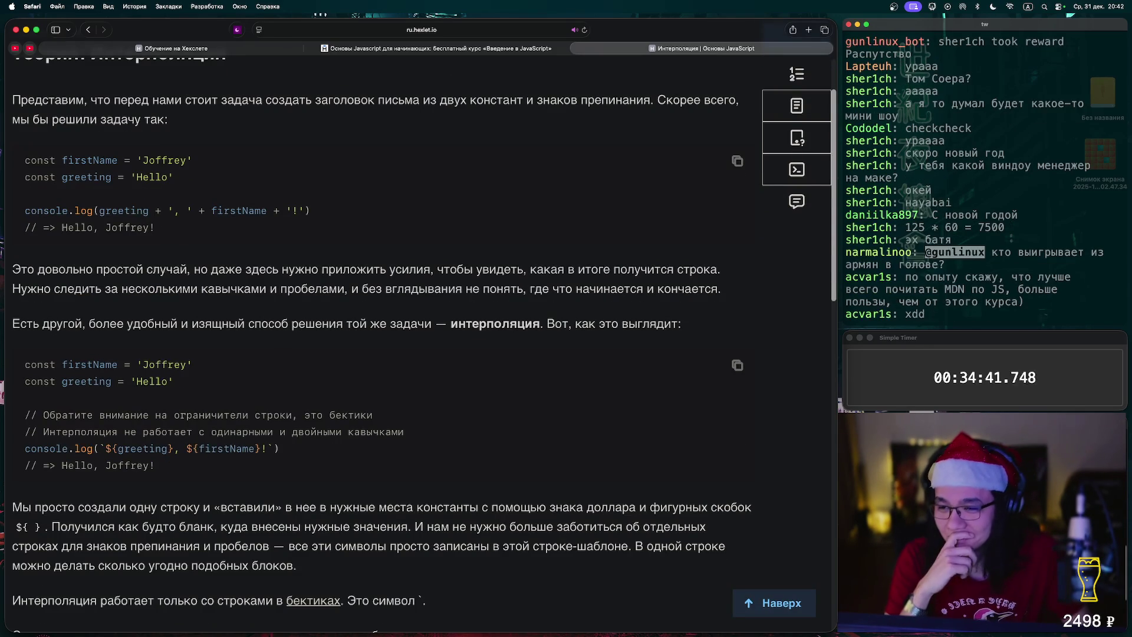
scroll(423, 330, "down", 1)
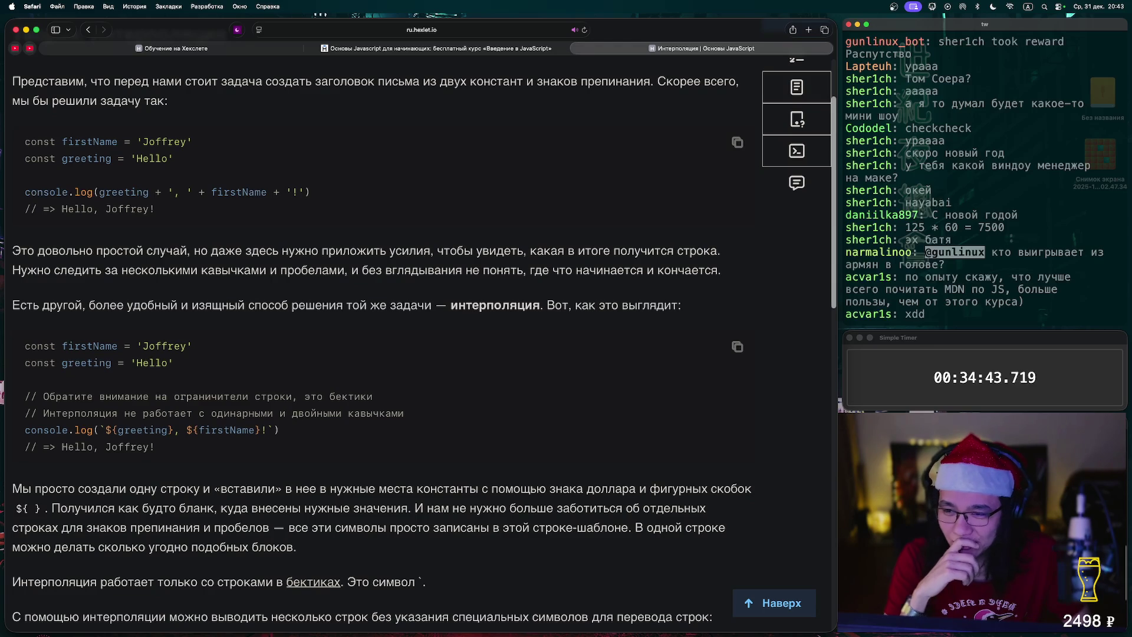
scroll(424, 330, "down", 4)
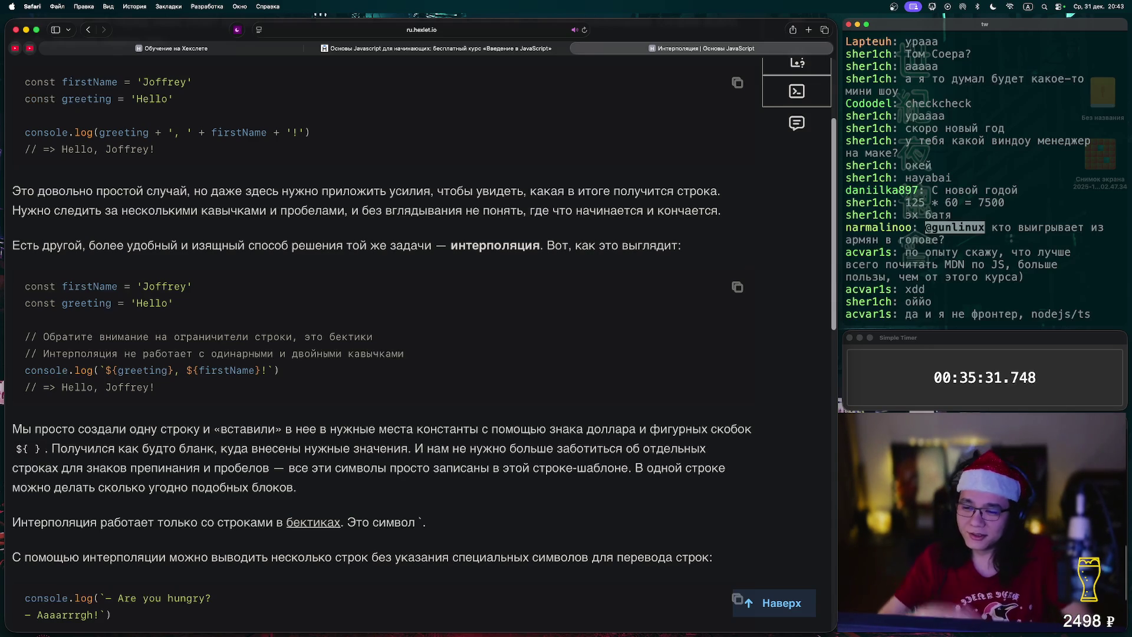
Read further down the interpolation lesson, highlighting the word бектики in a code comment
scroll(413, 342, "down", 2)
scroll(422, 345, "up", 1)
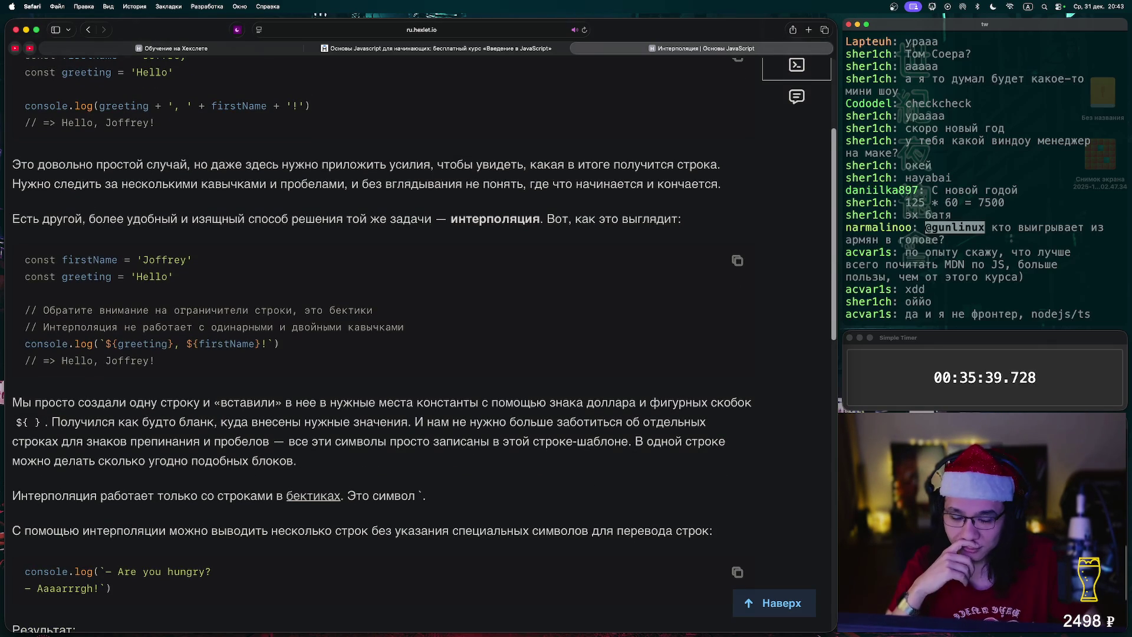
scroll(413, 342, "down", 1)
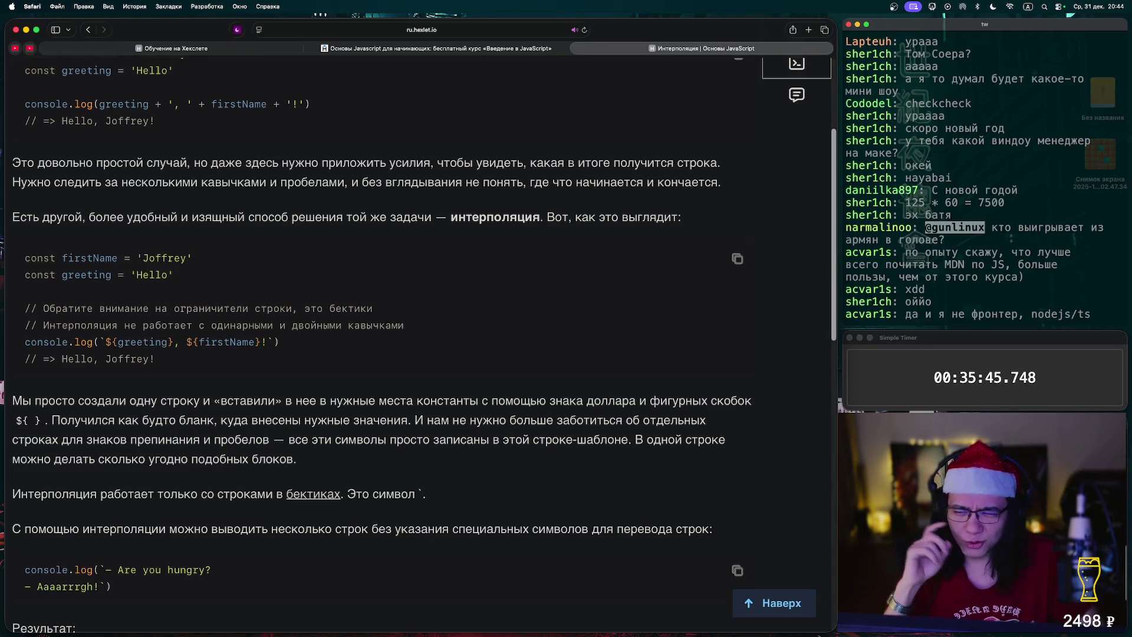
scroll(425, 344, "down", 1)
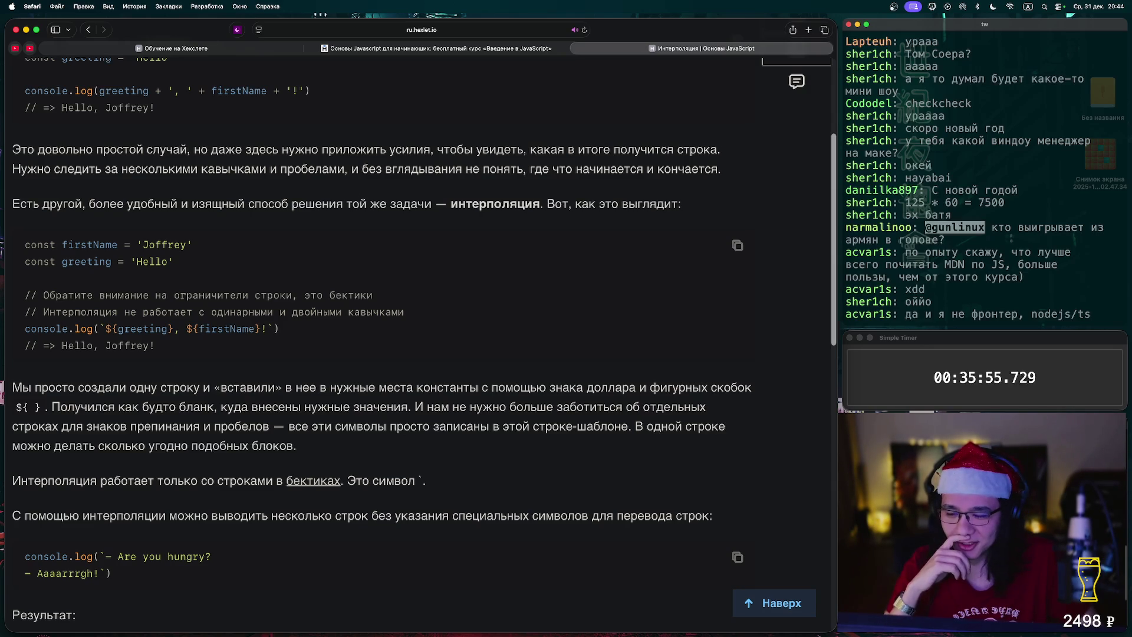
scroll(413, 336, "down", 1)
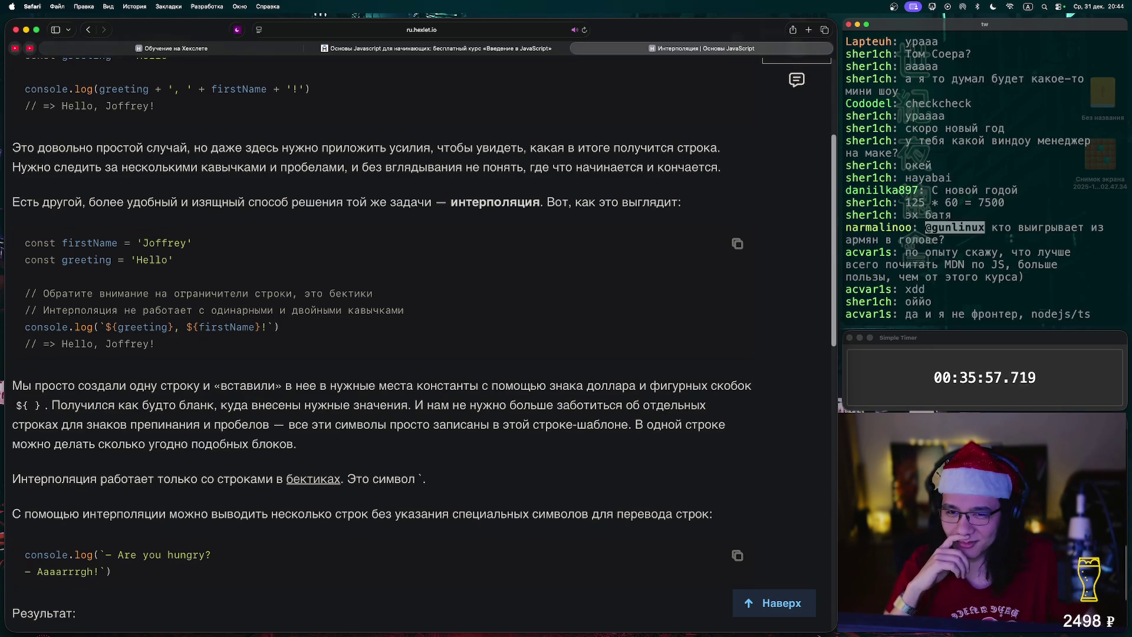
scroll(421, 345, "down", 2)
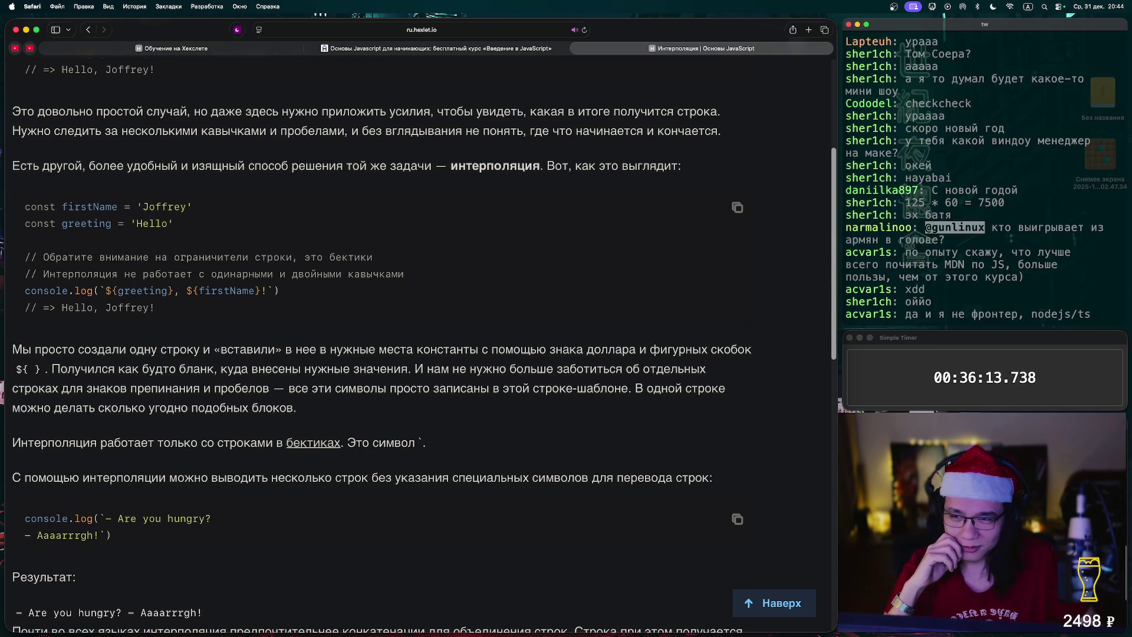
scroll(382, 347, "down", 1)
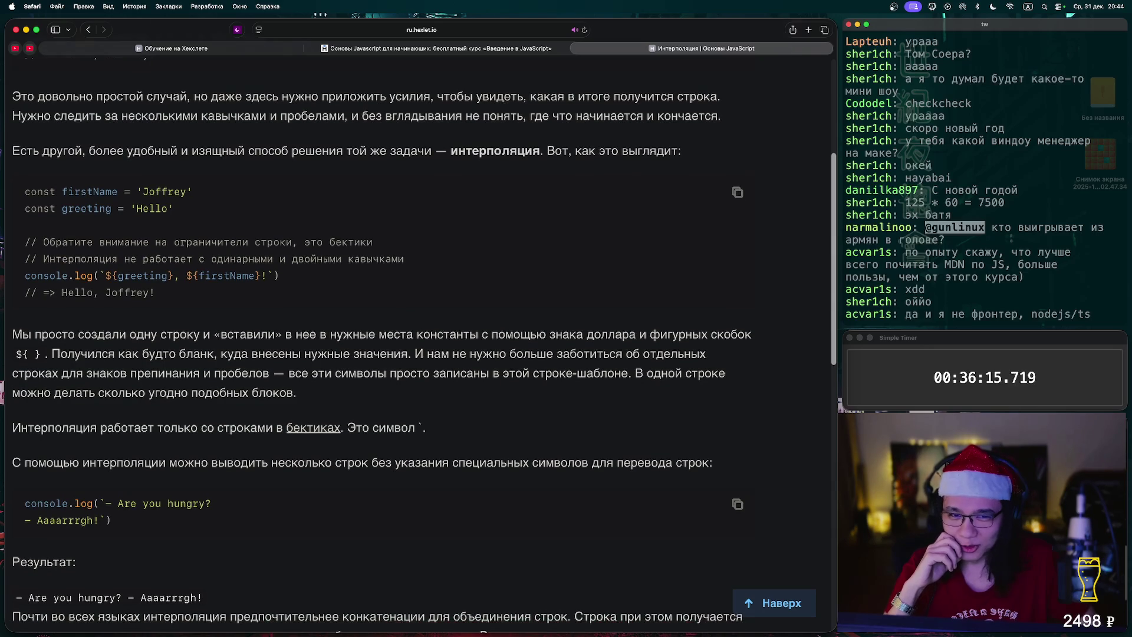
scroll(382, 356, "down", 1)
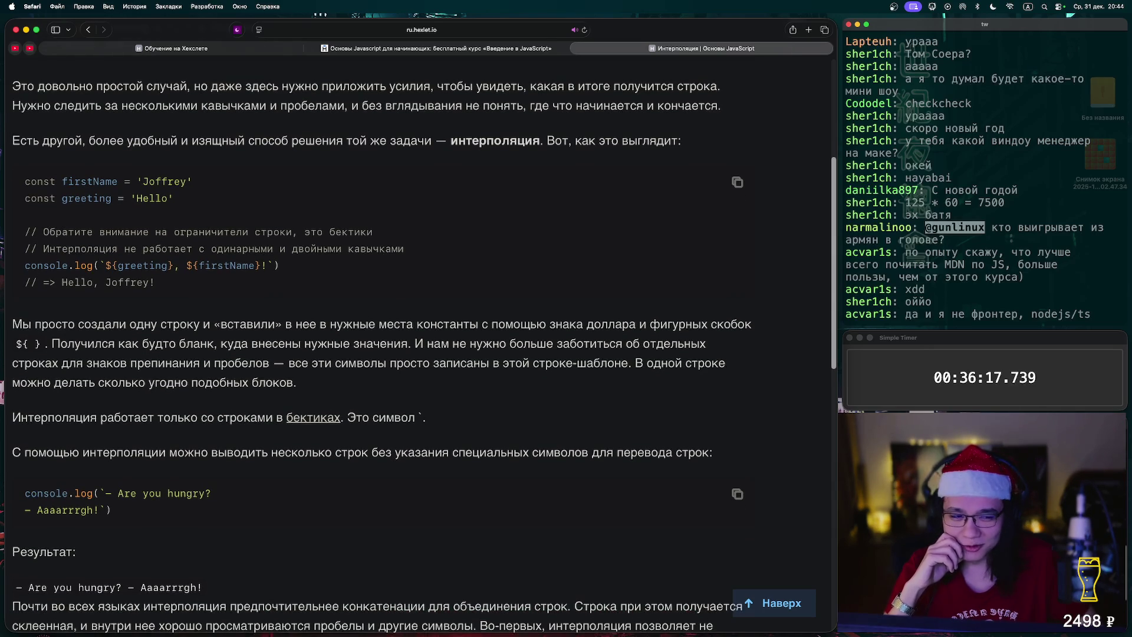
scroll(382, 348, "down", 1)
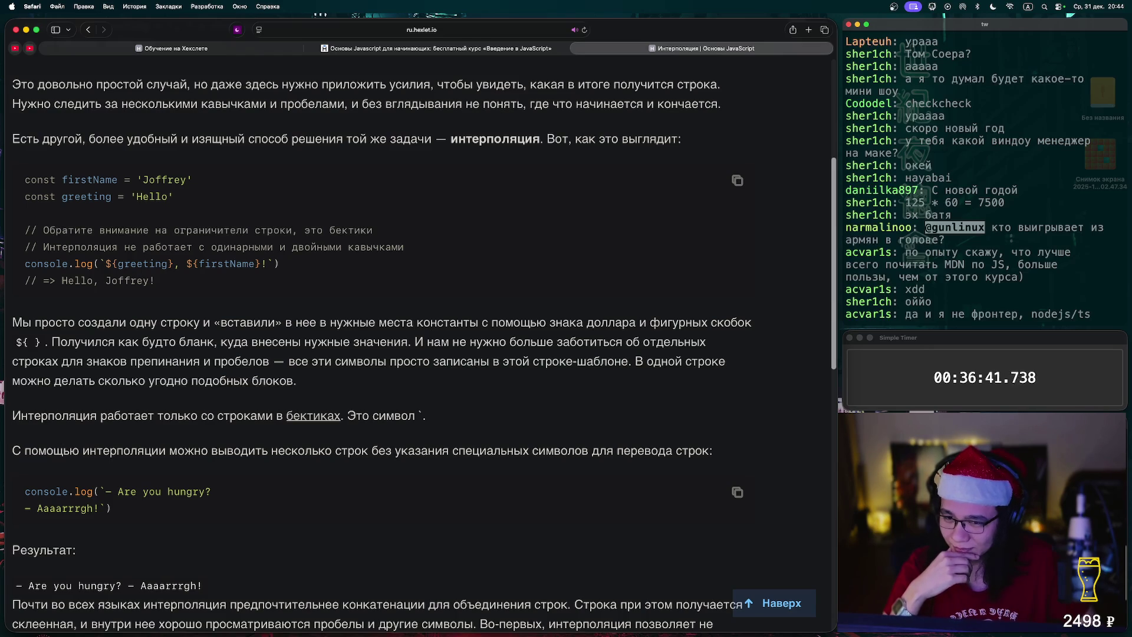
double_click(351, 229)
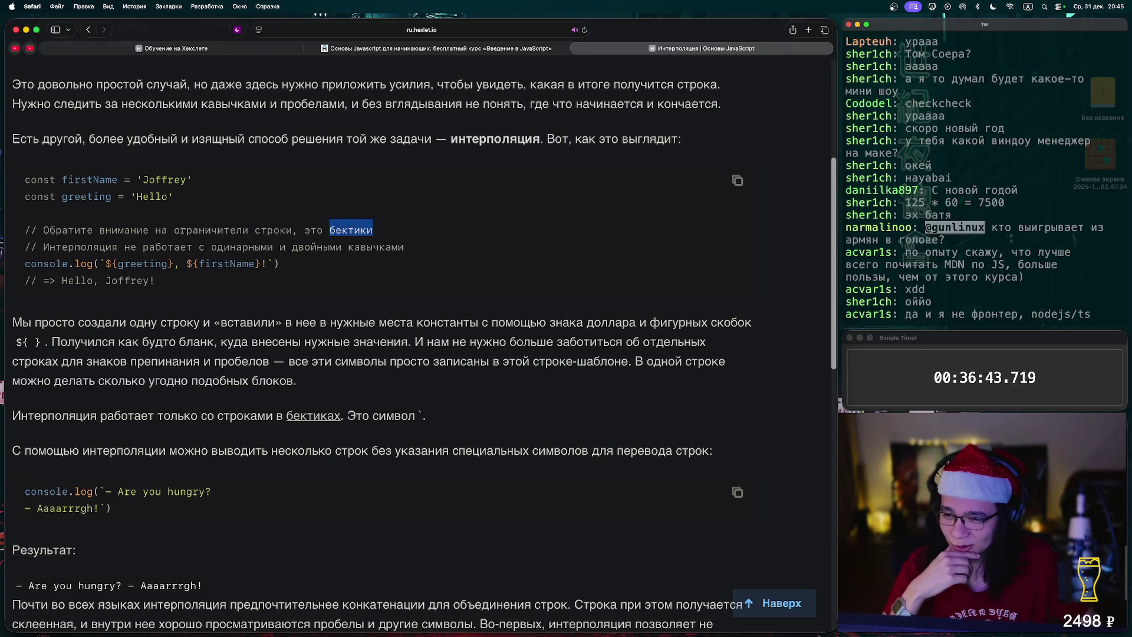
scroll(382, 348, "down", 3)
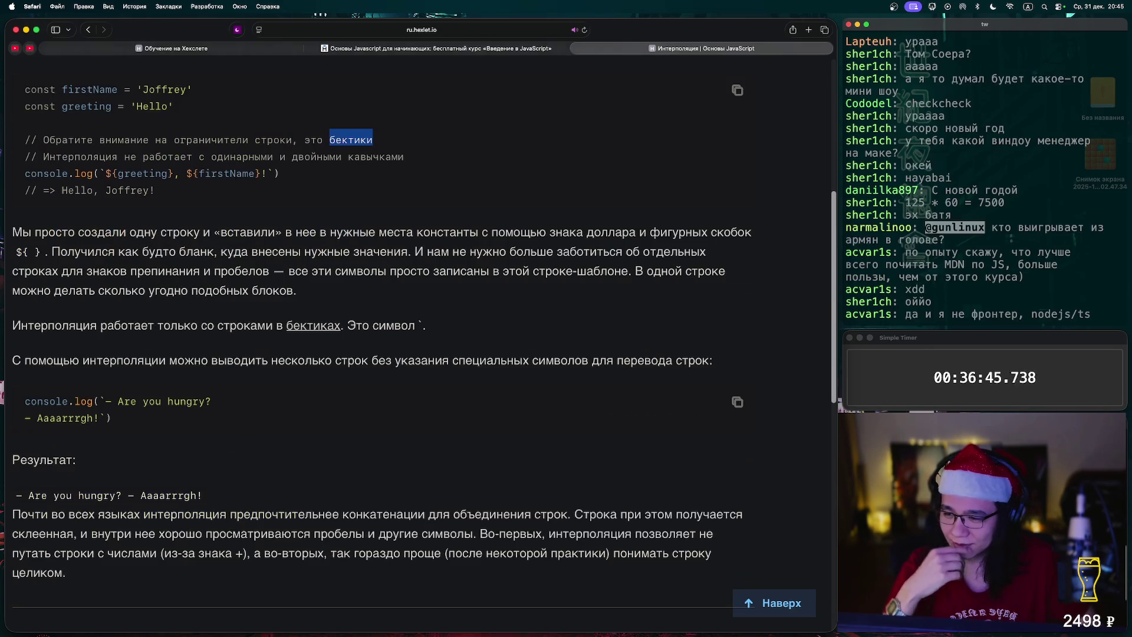
scroll(382, 348, "down", 3)
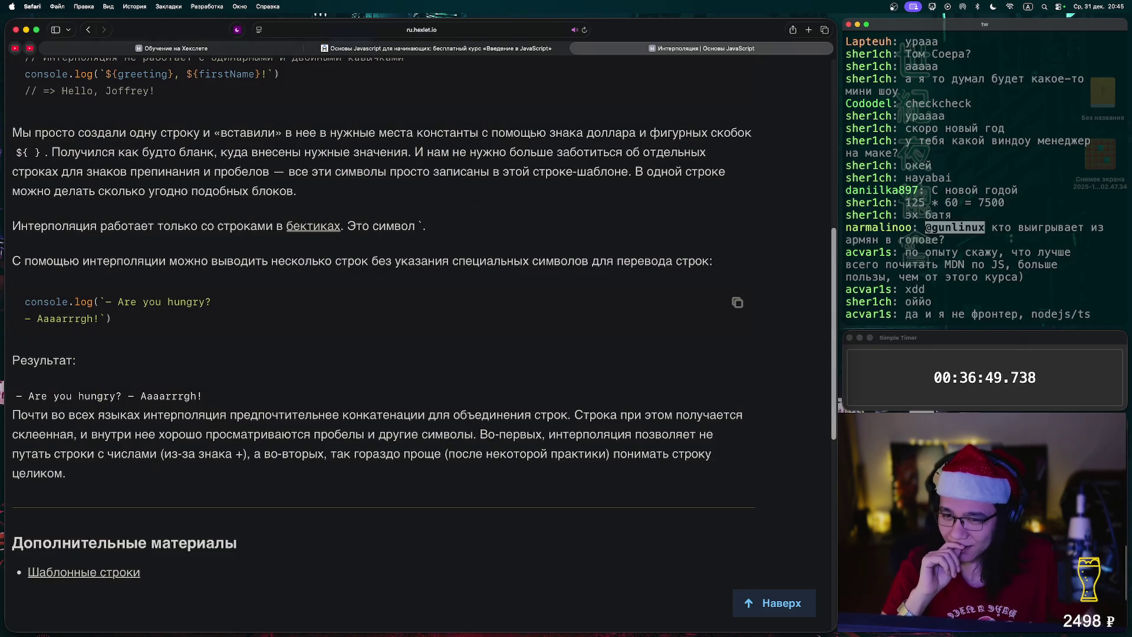
Open the «бектиках» Wikipedia article, then return to the lesson and jump to its top
left_click(313, 225)
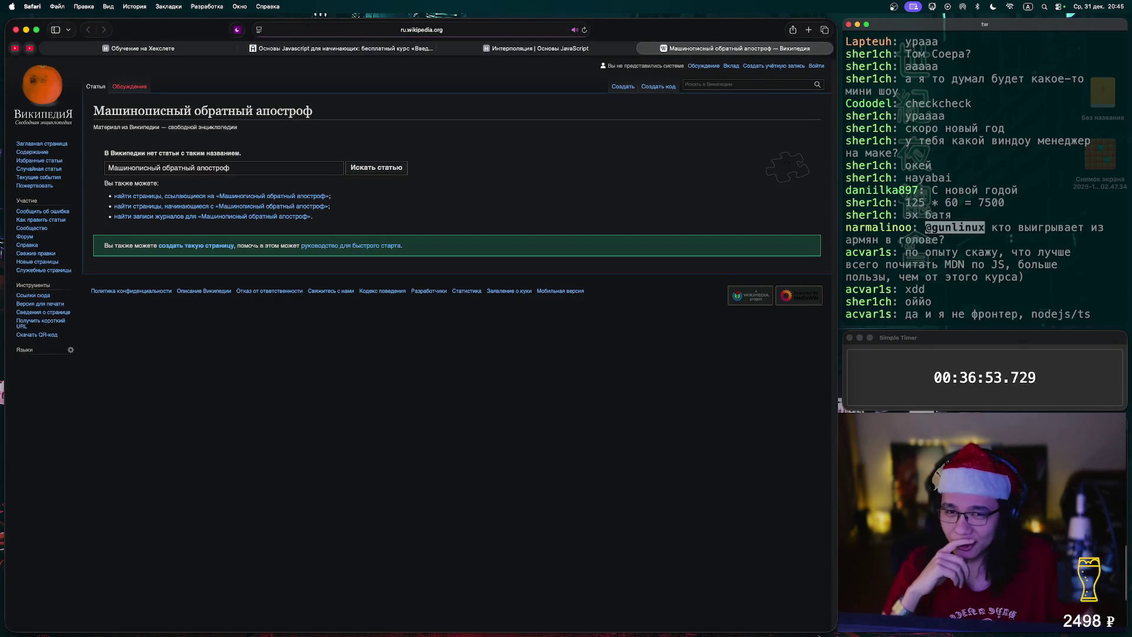
key("ctrl+shift+Tab")
scroll(424, 317, "down", 2)
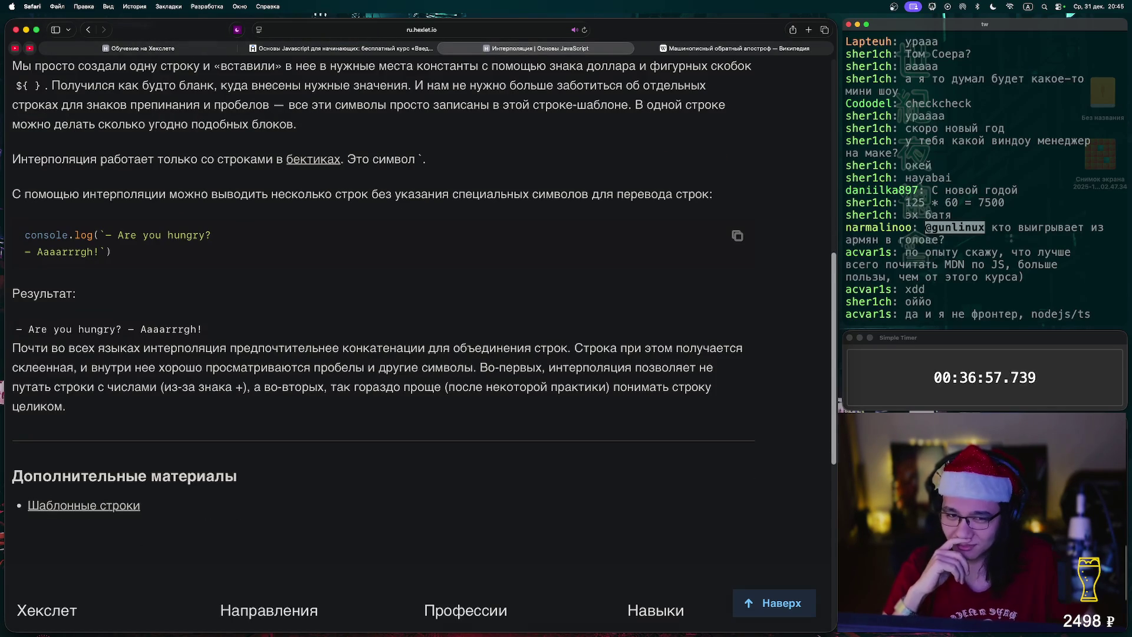
scroll(423, 347, "down", 2)
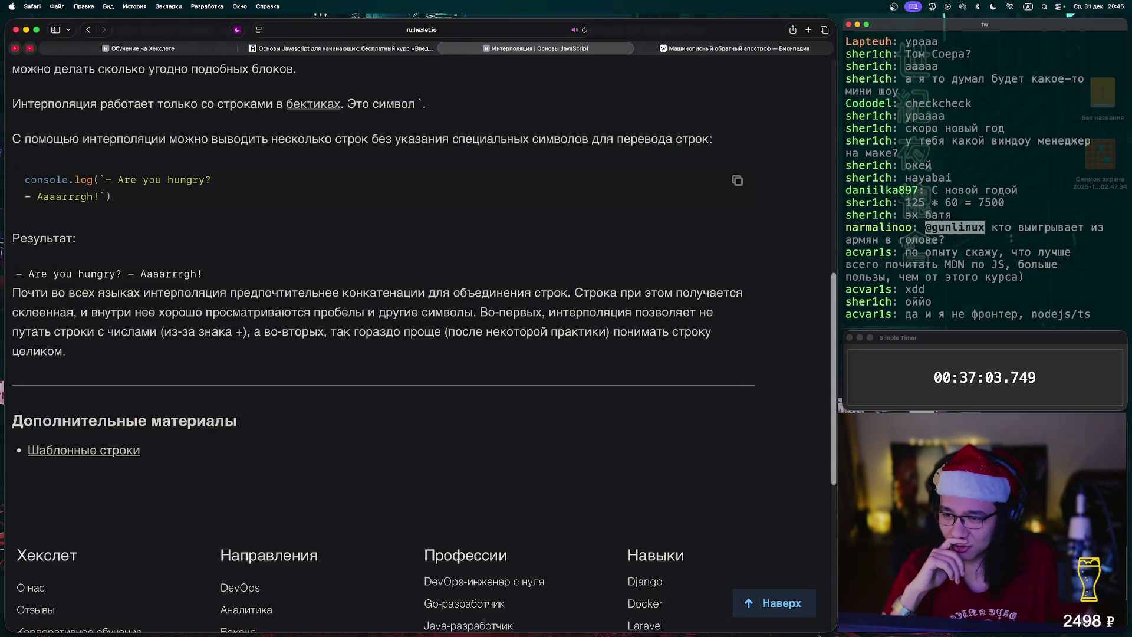
scroll(419, 342, "down", 1)
key("Home")
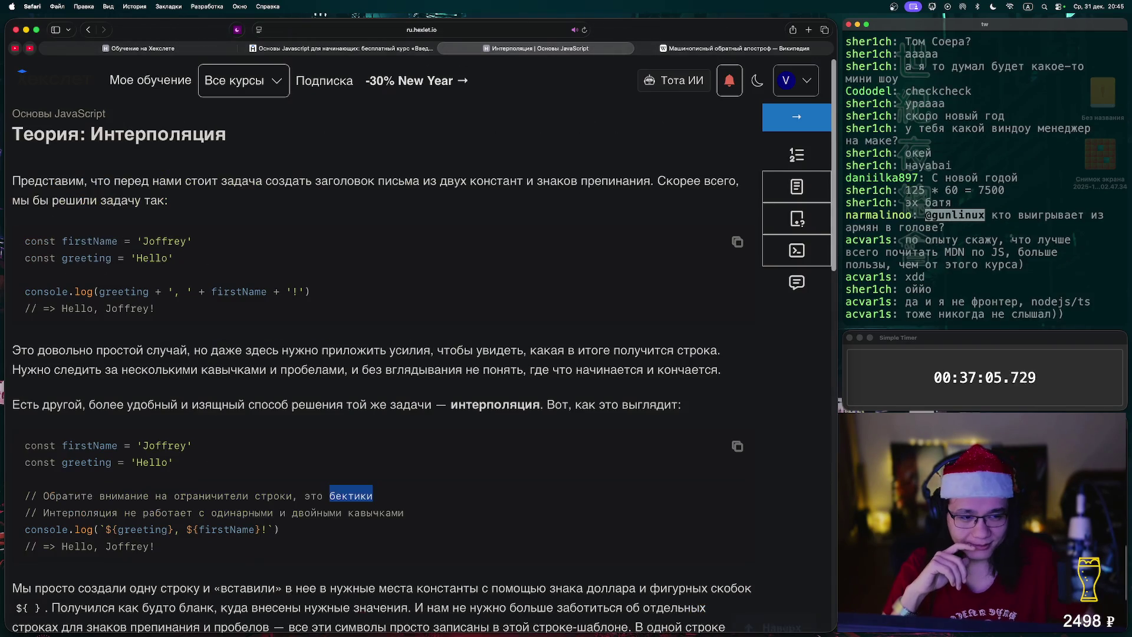
Answer the interpolation quiz: the interpolated console.log line, unlimited insertions, and backticks
left_click(797, 116)
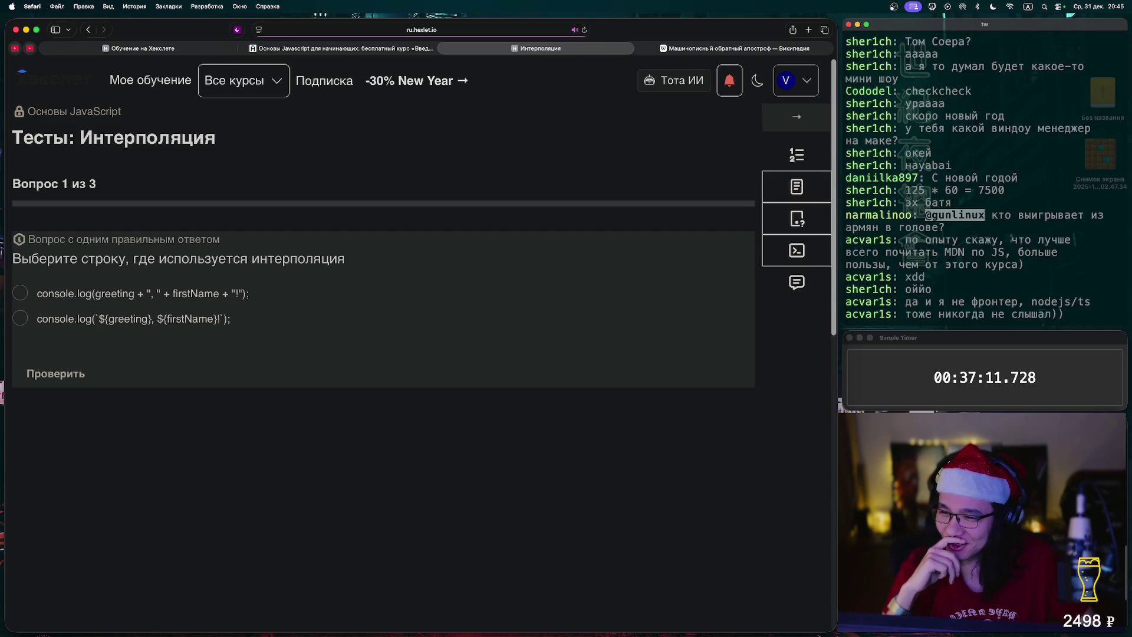
left_click(20, 318)
left_click(55, 373)
left_click(114, 373)
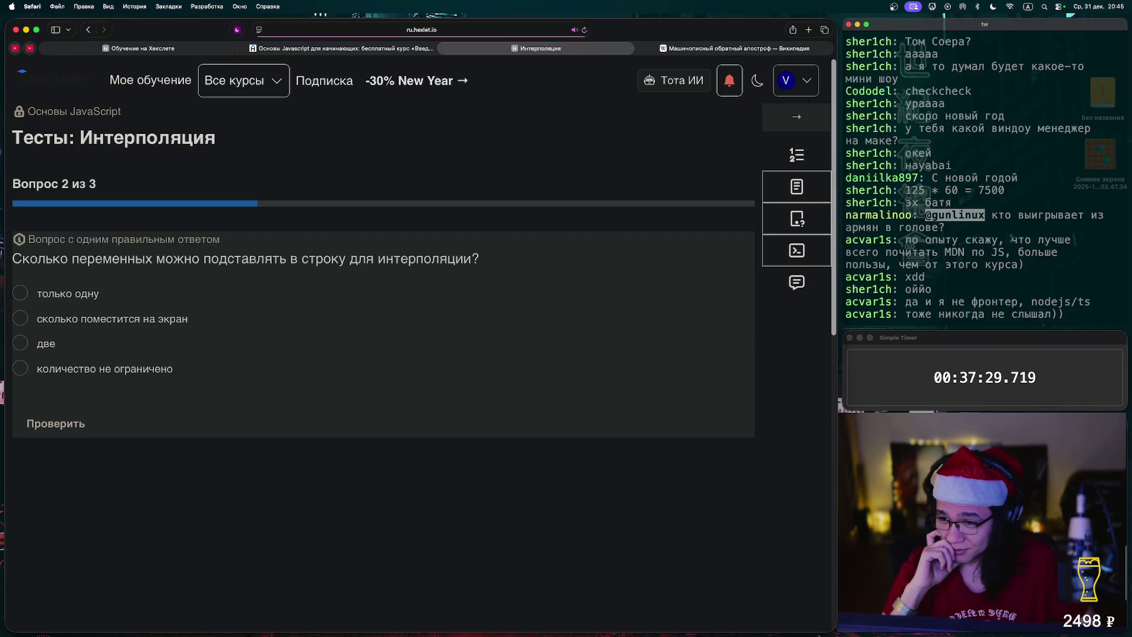
left_click(20, 368)
left_click(55, 423)
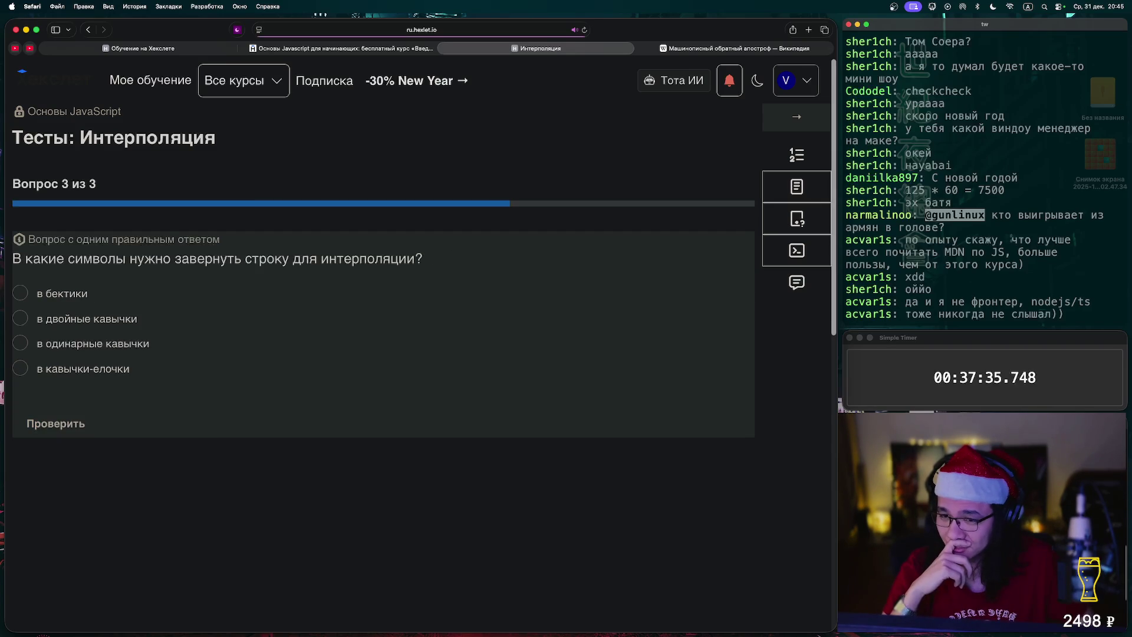
left_click(20, 293)
left_click(55, 423)
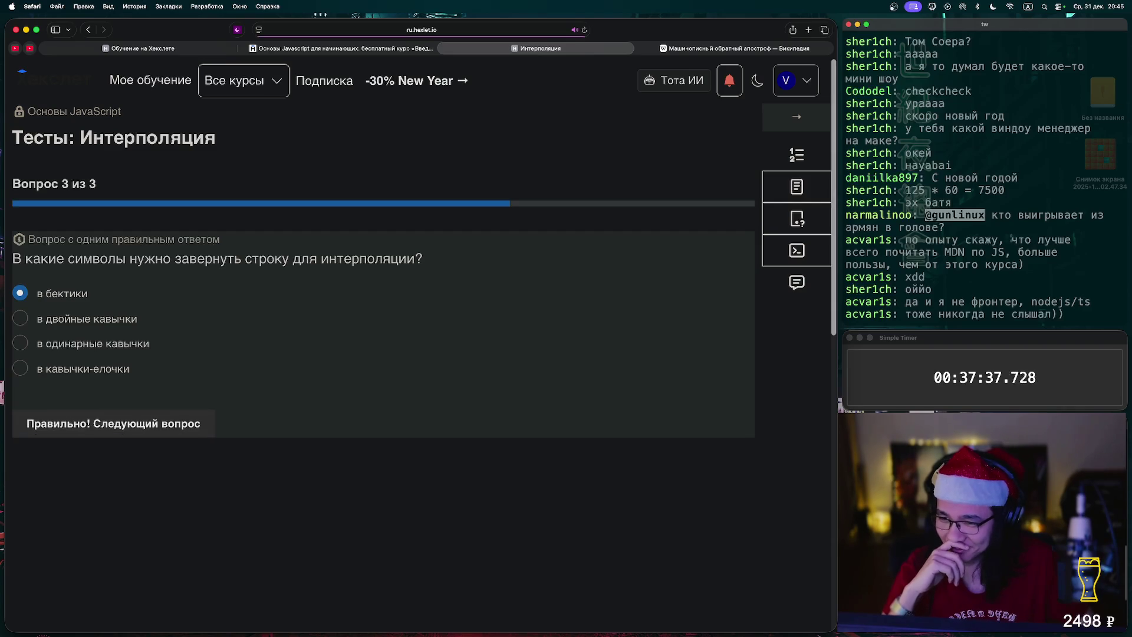
left_click(796, 117)
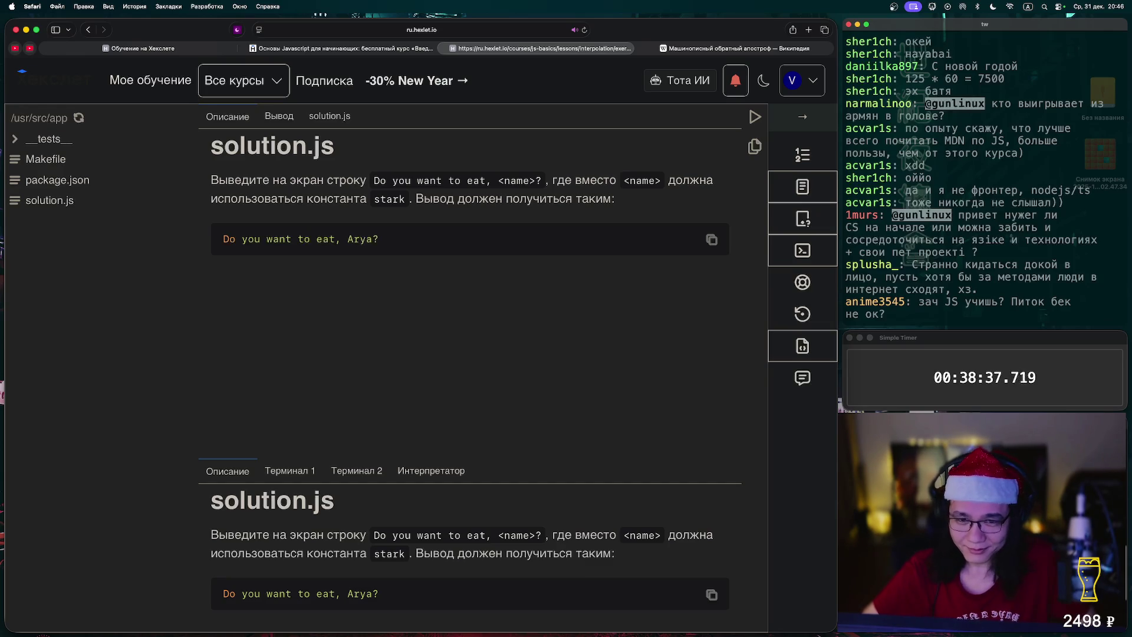
Select 'Arya?' in the expected output and switch to solution.js
left_click_drag(380, 239, 342, 239)
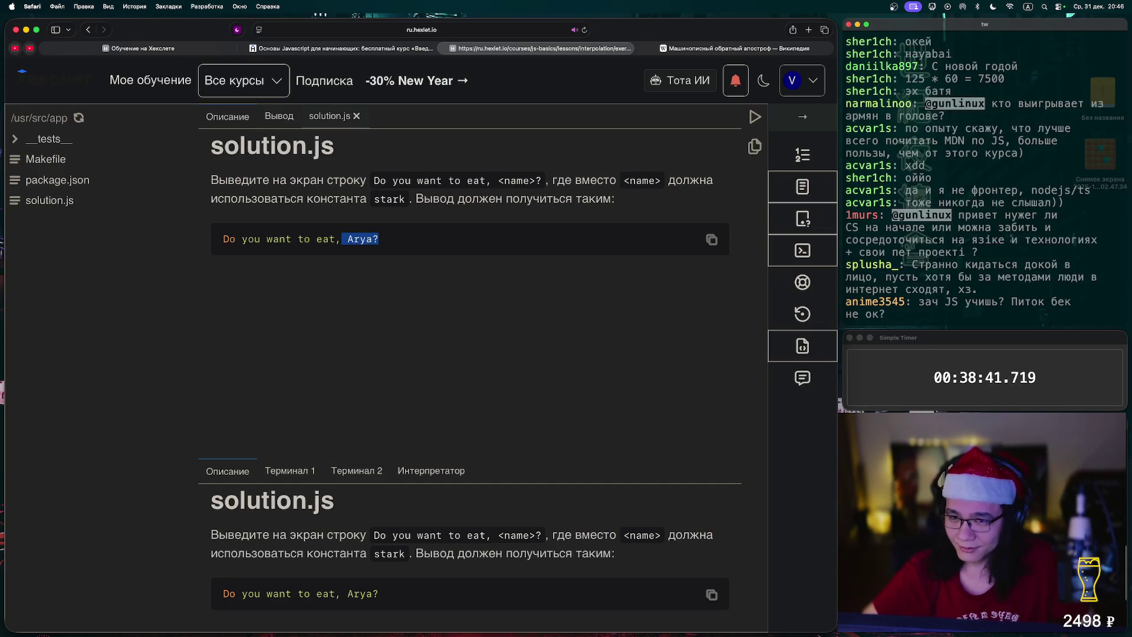
left_click(329, 116)
Write console.log(`Do you want to eat, {stark}?`); on line 6 and run the tests
left_click(254, 218)
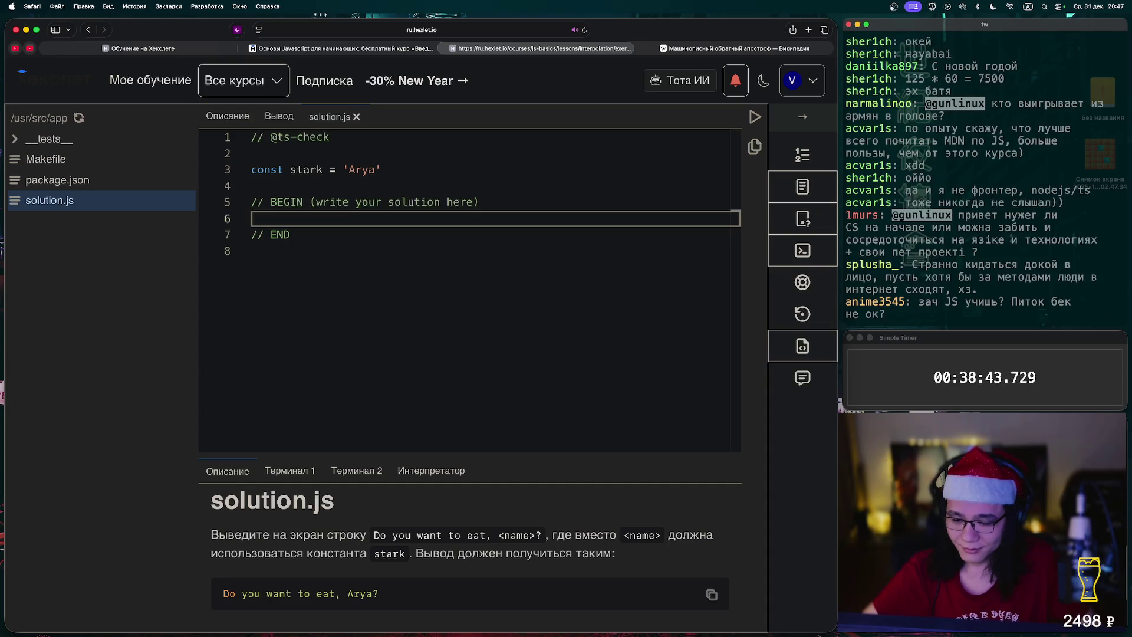
left_click(279, 116)
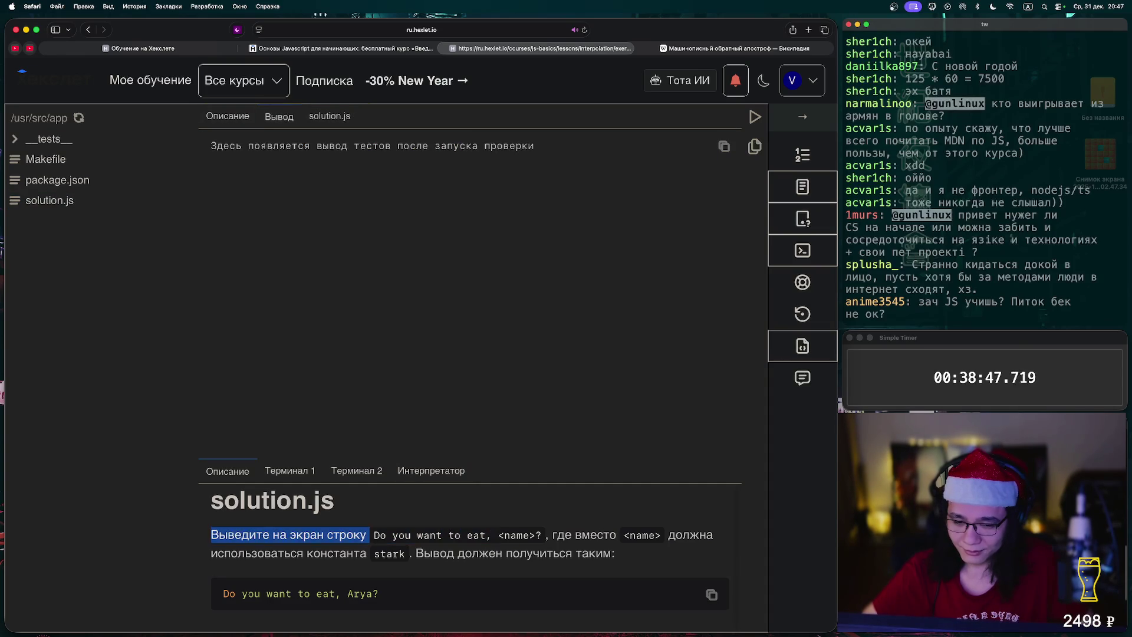
left_click(330, 116)
key("super+v")
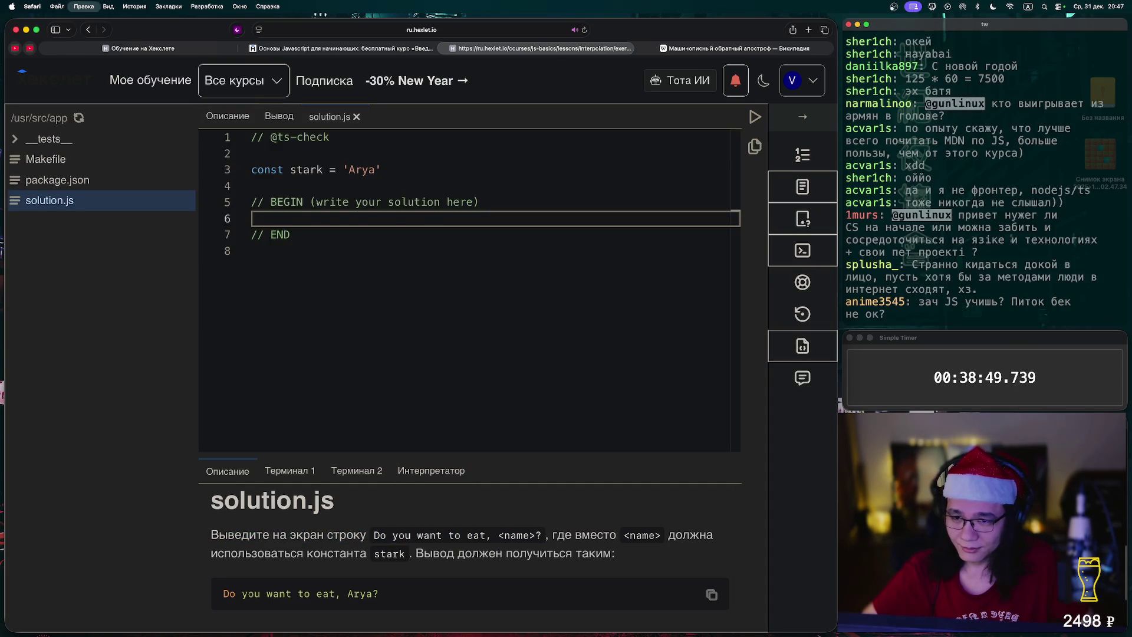
type("console")
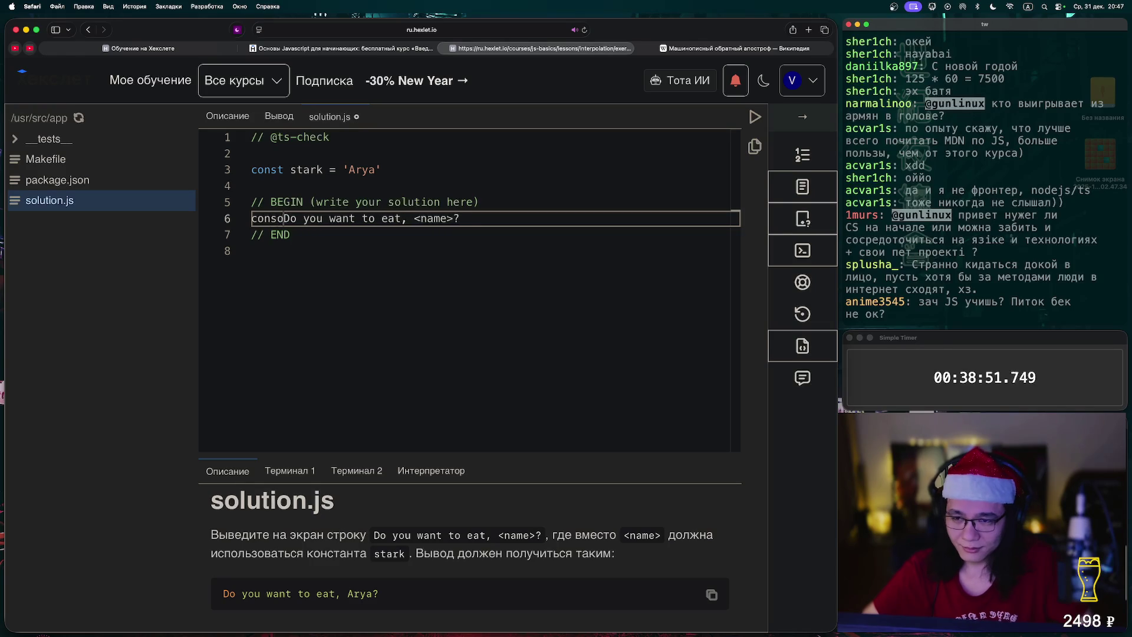
type(".log(`")
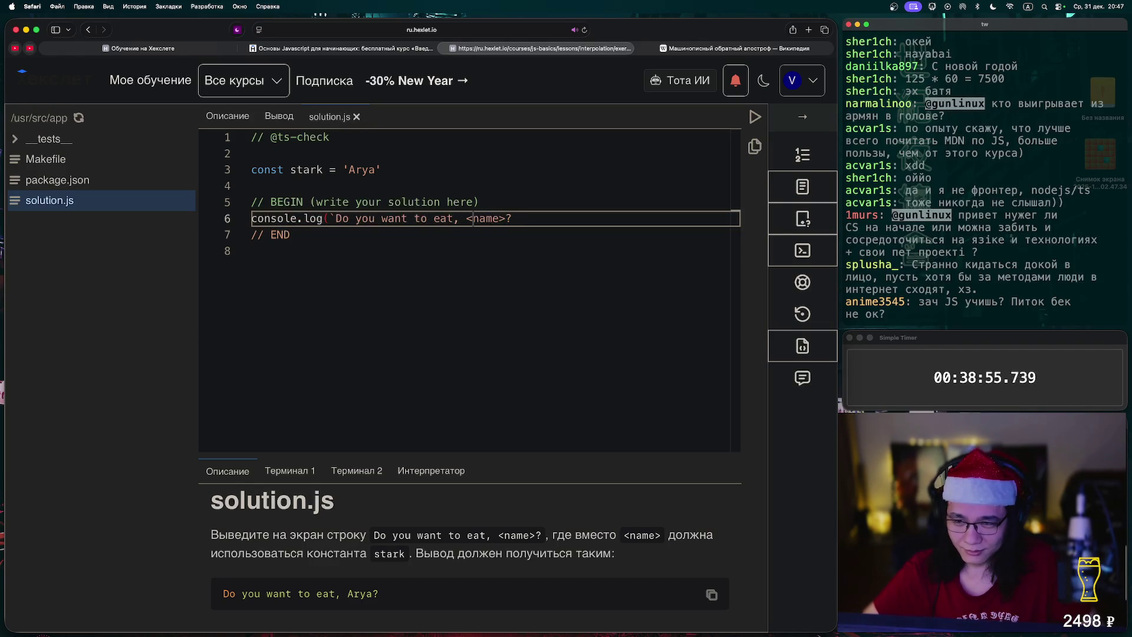
key("BackSpace")
type("{")
type("star")
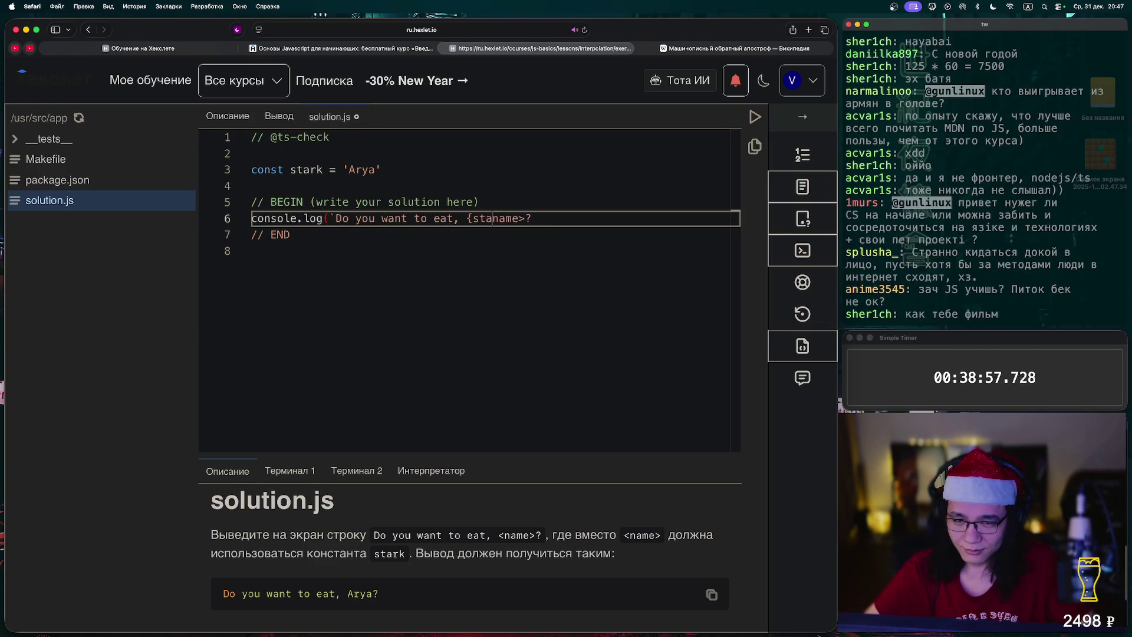
type("k}")
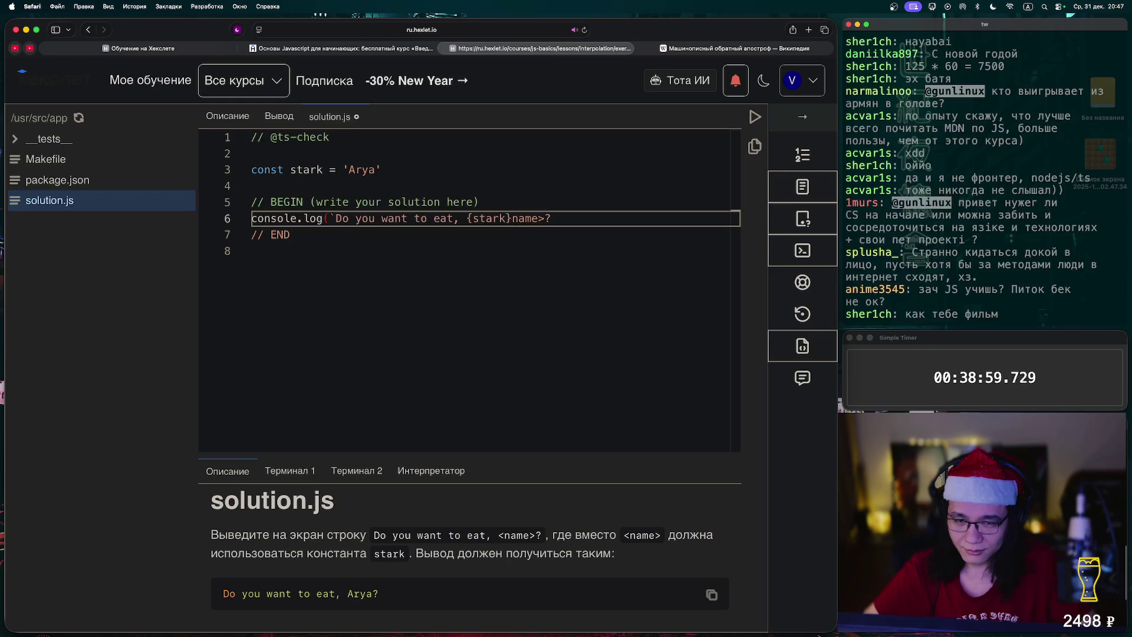
type("?`")
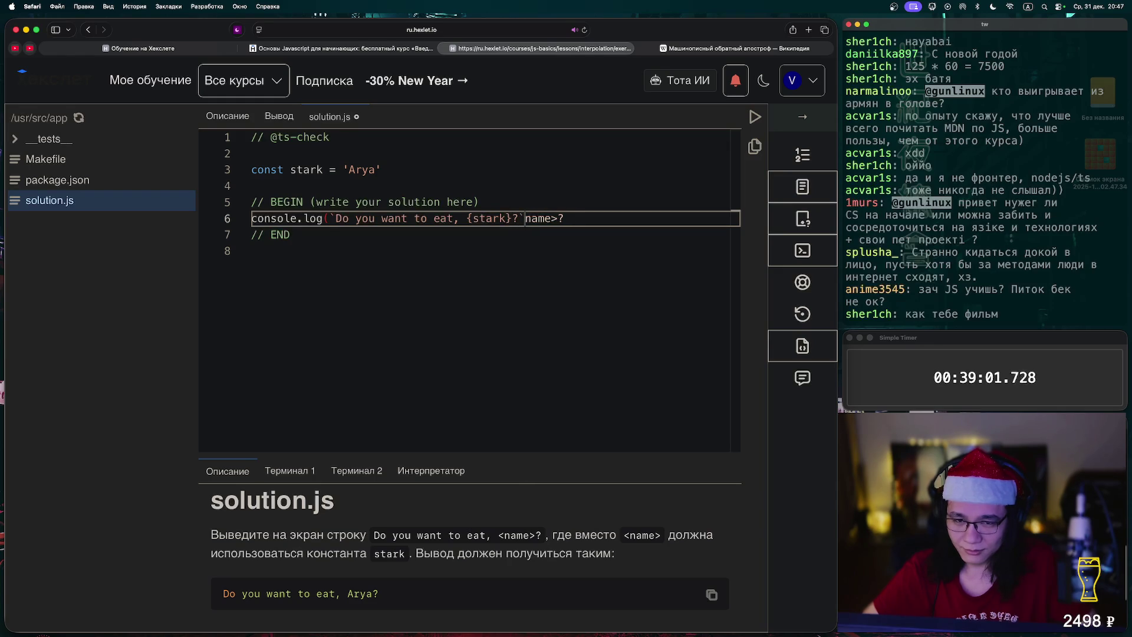
type(");")
key("Return")
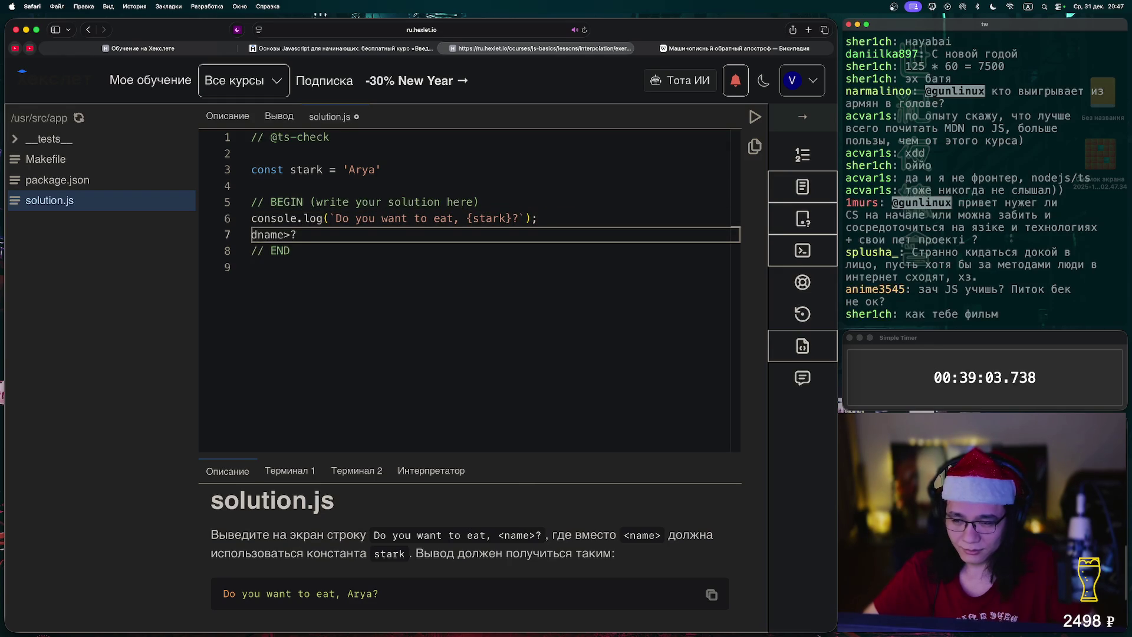
key("shift+End")
key("BackSpace")
key("BackSpace")
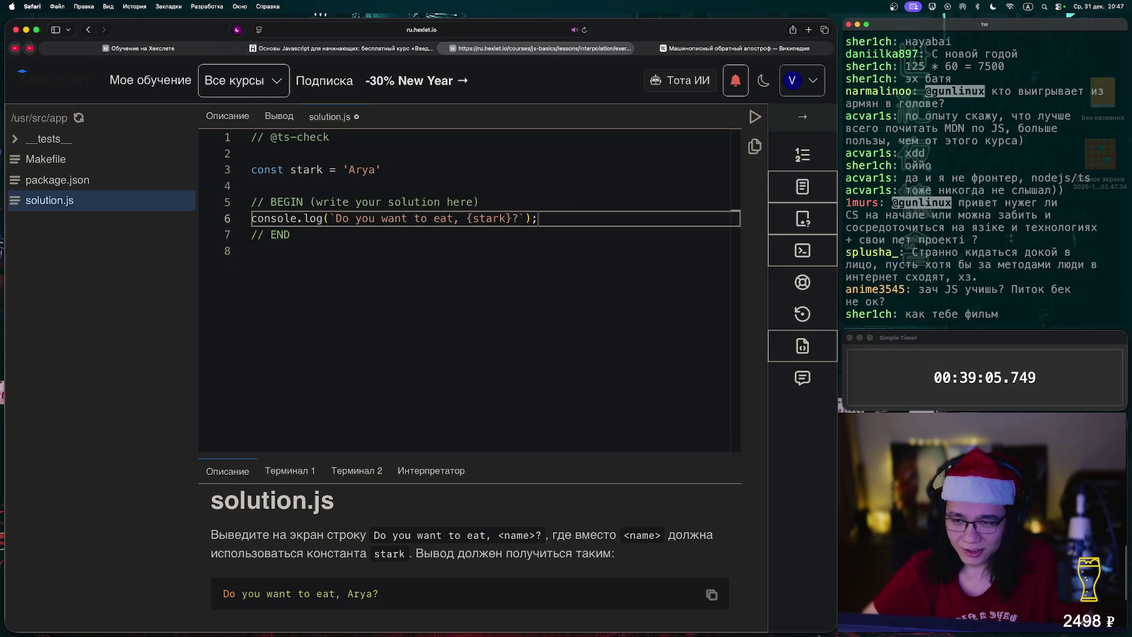
key("ctrl+Return")
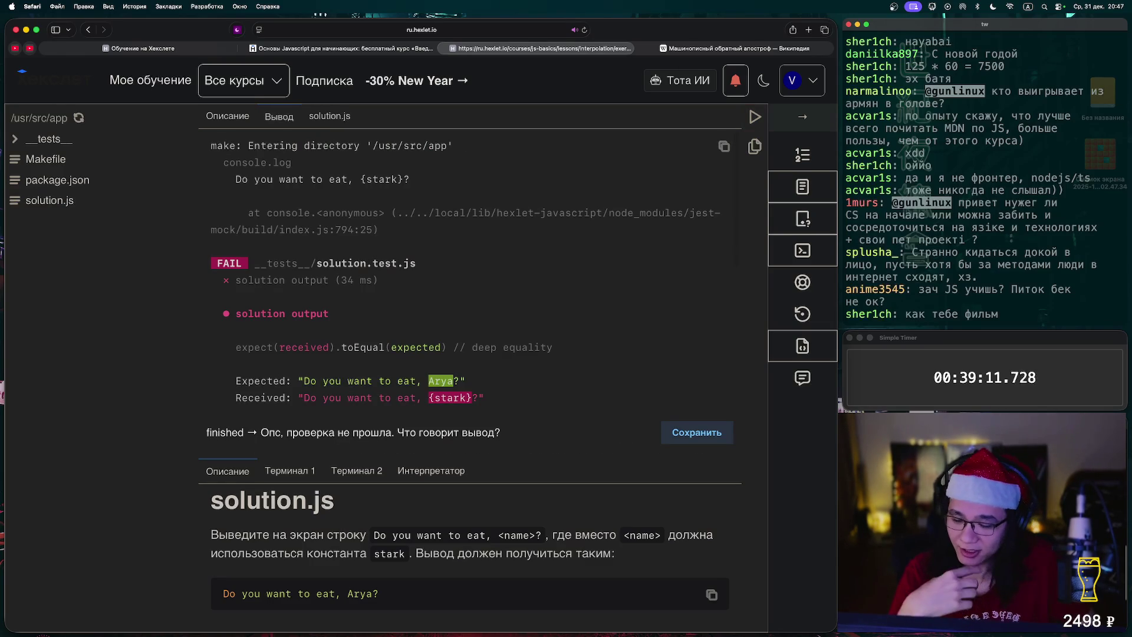
Add the missing $ before {stark}, rerun the passing tests, and continue
left_click(330, 116)
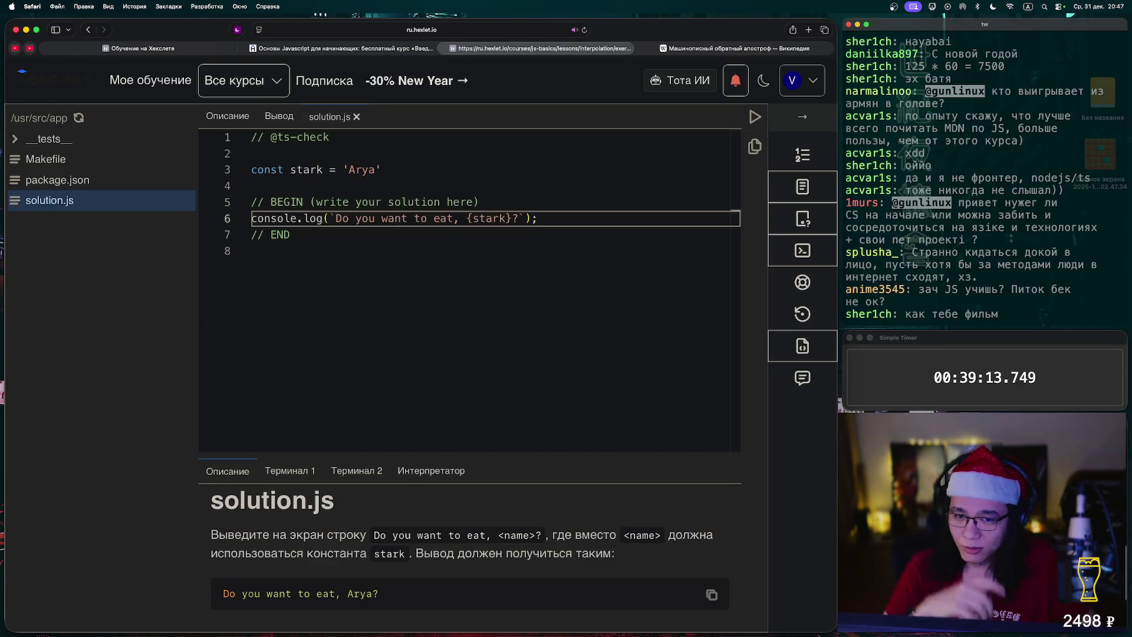
key("Left")
key("Left")
key("Left")
type("$")
key("ctrl+Return")
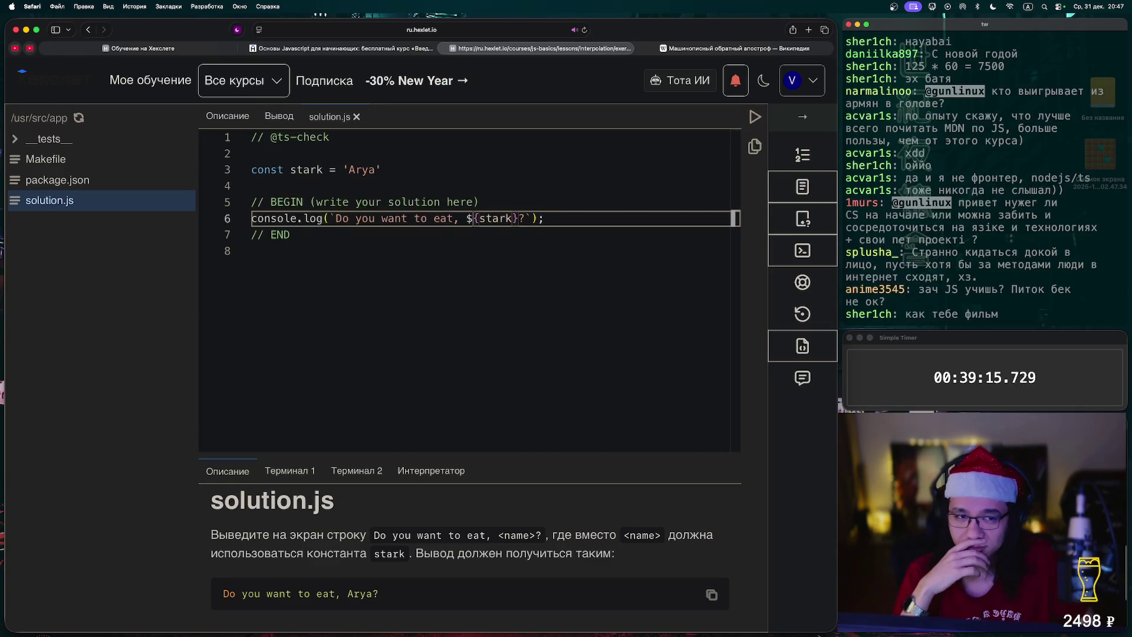
left_click(802, 117)
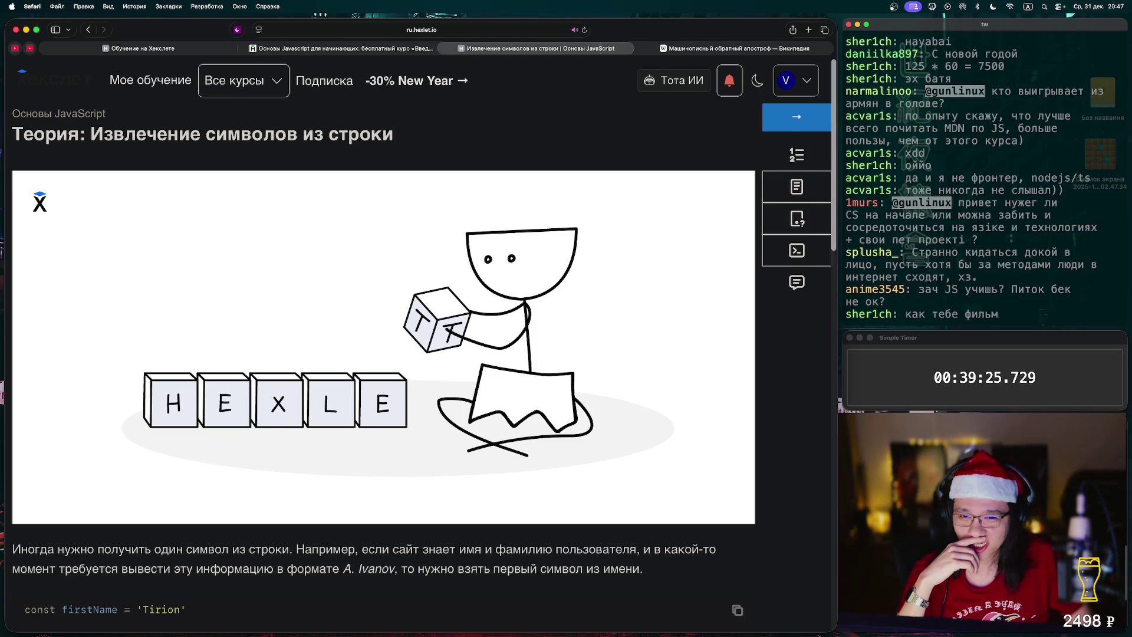
Read the character-extraction lesson down to the out-of-range index example, then return to the top
scroll(383, 353, "down", 3)
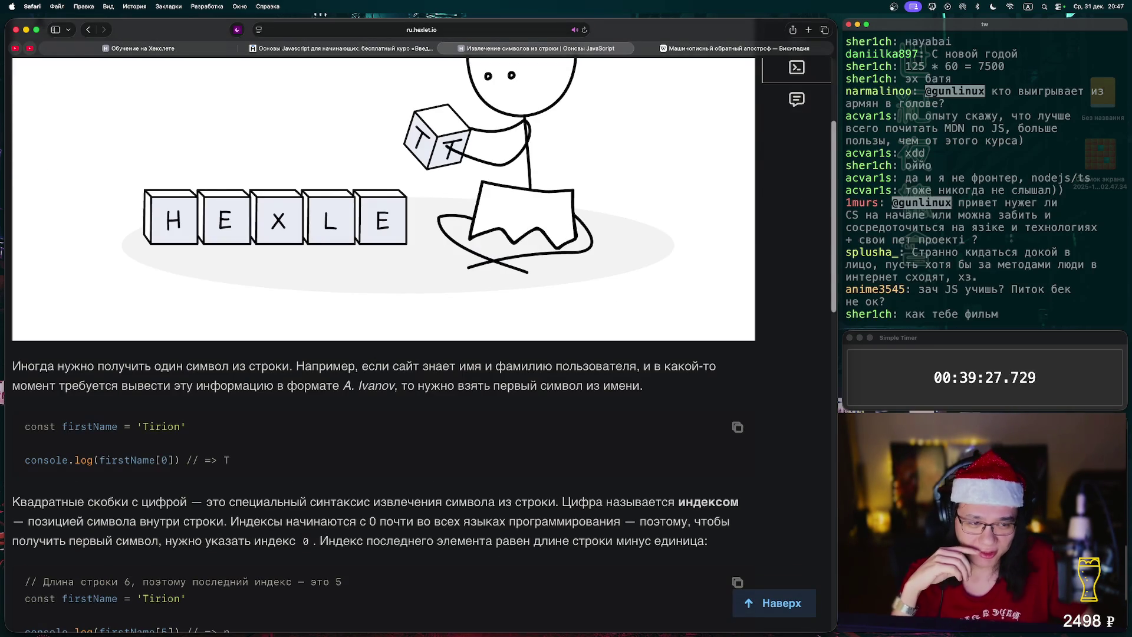
scroll(383, 341, "up", 3)
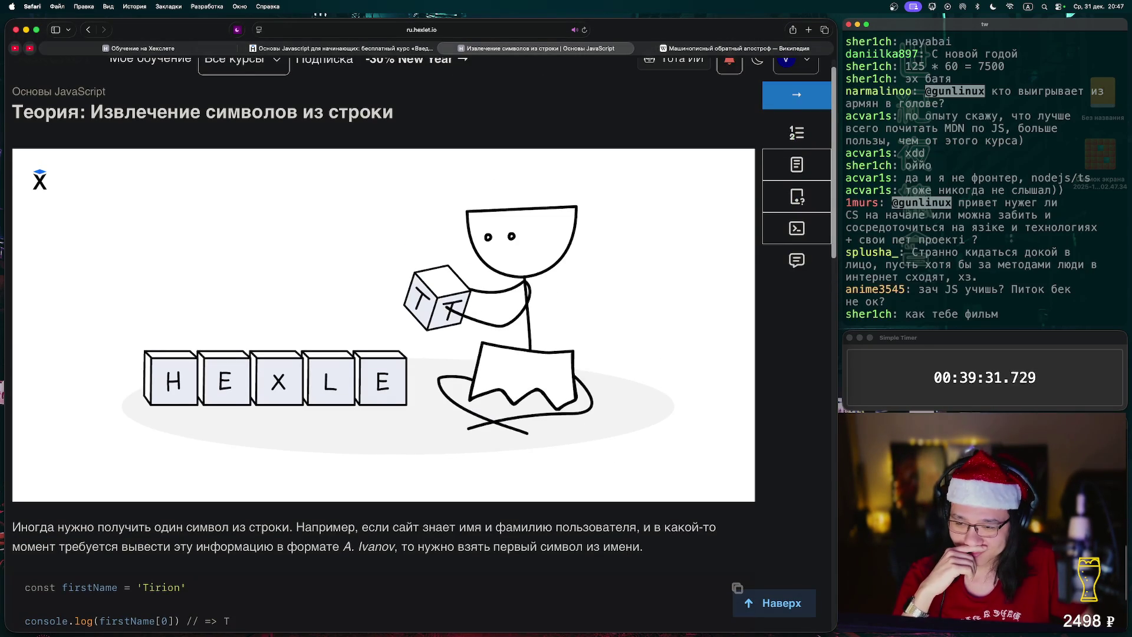
scroll(383, 330, "down", 3)
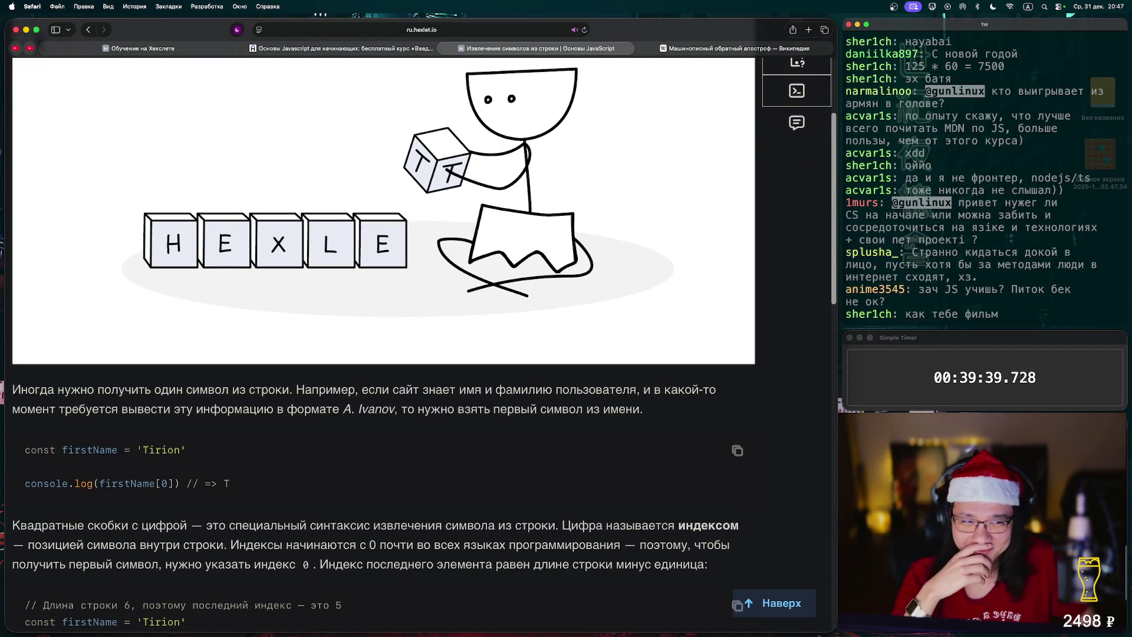
scroll(384, 342, "down", 3)
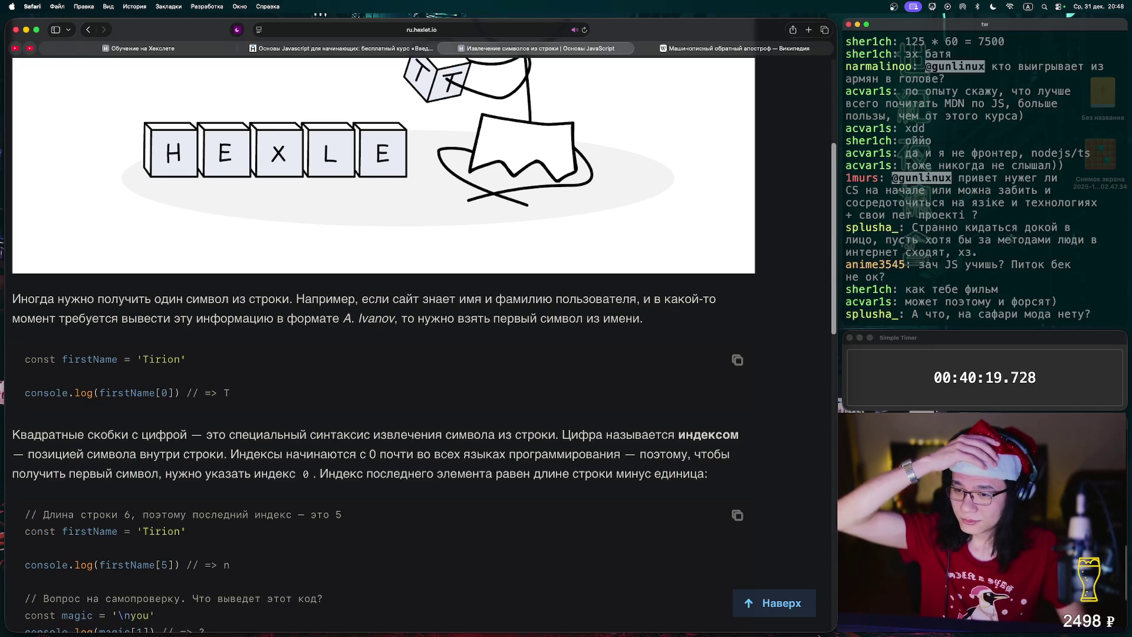
scroll(383, 342, "down", 3)
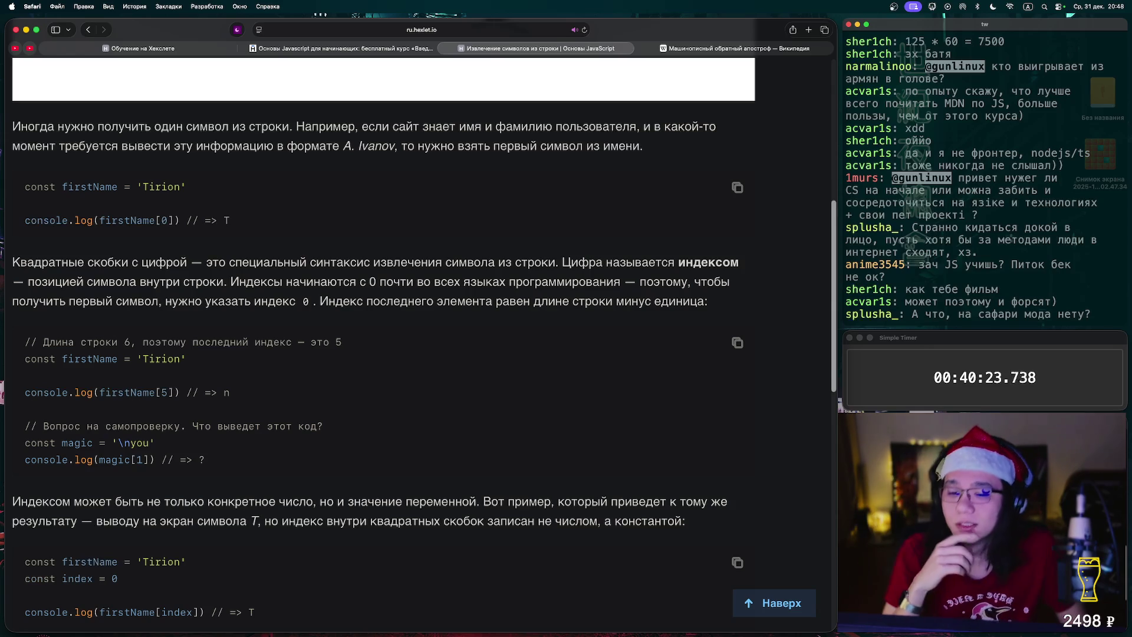
scroll(383, 342, "down", 2)
scroll(383, 342, "down", 5)
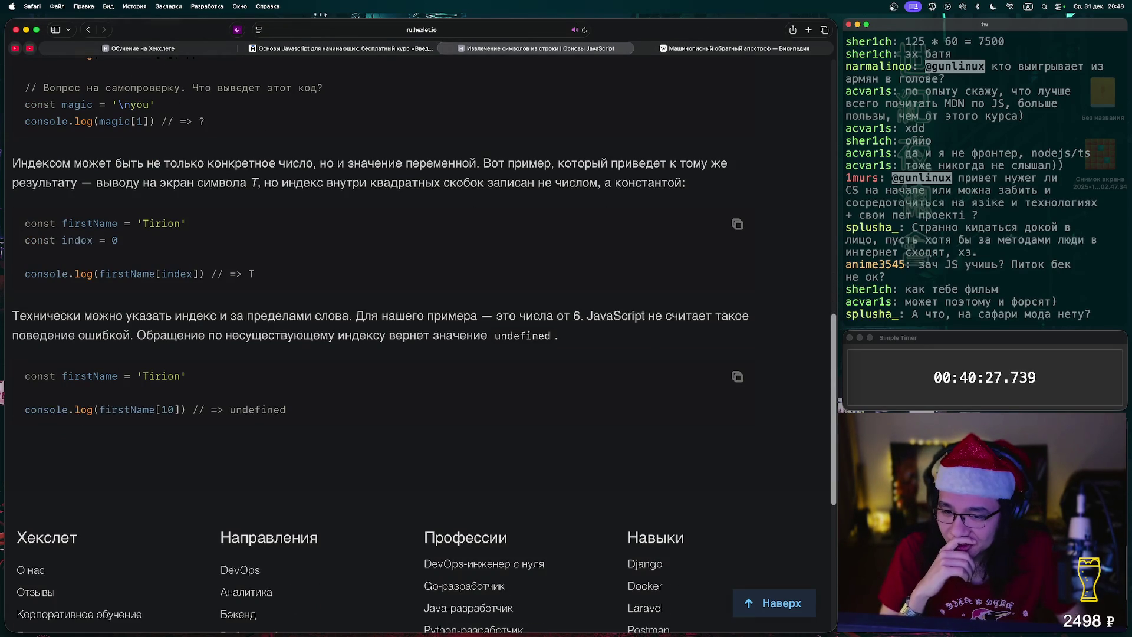
left_click_drag(156, 409, 210, 410)
scroll(412, 342, "down", 5)
key("Home")
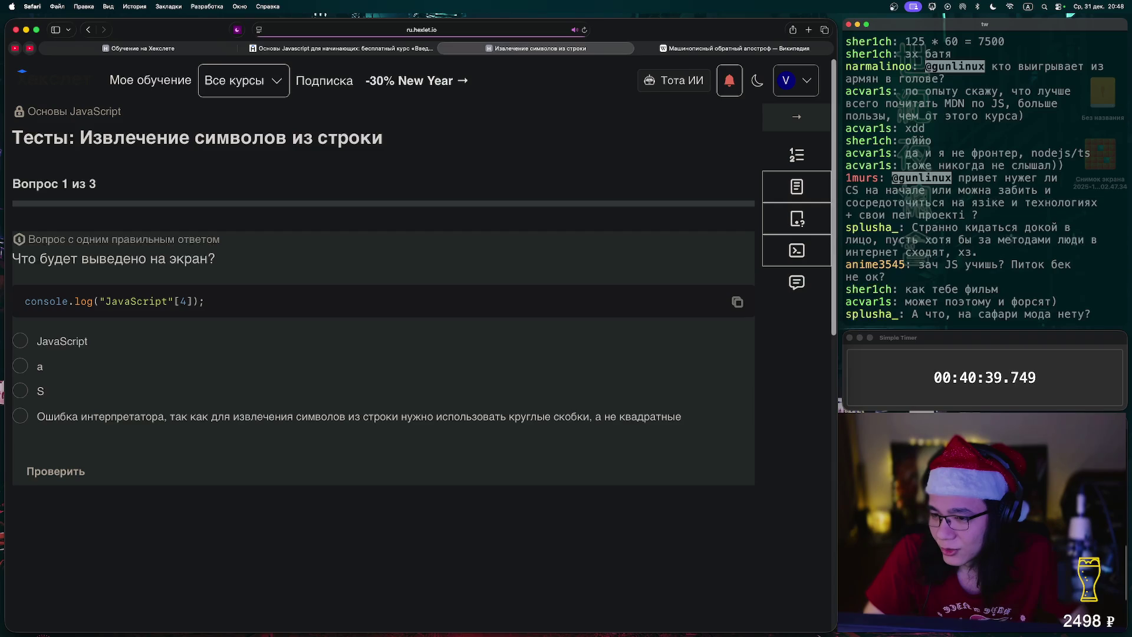
Answer S, square-bracket indexing, and 0, 2, 2, checking each answer to finish the quiz
left_click(20, 391)
left_click(55, 471)
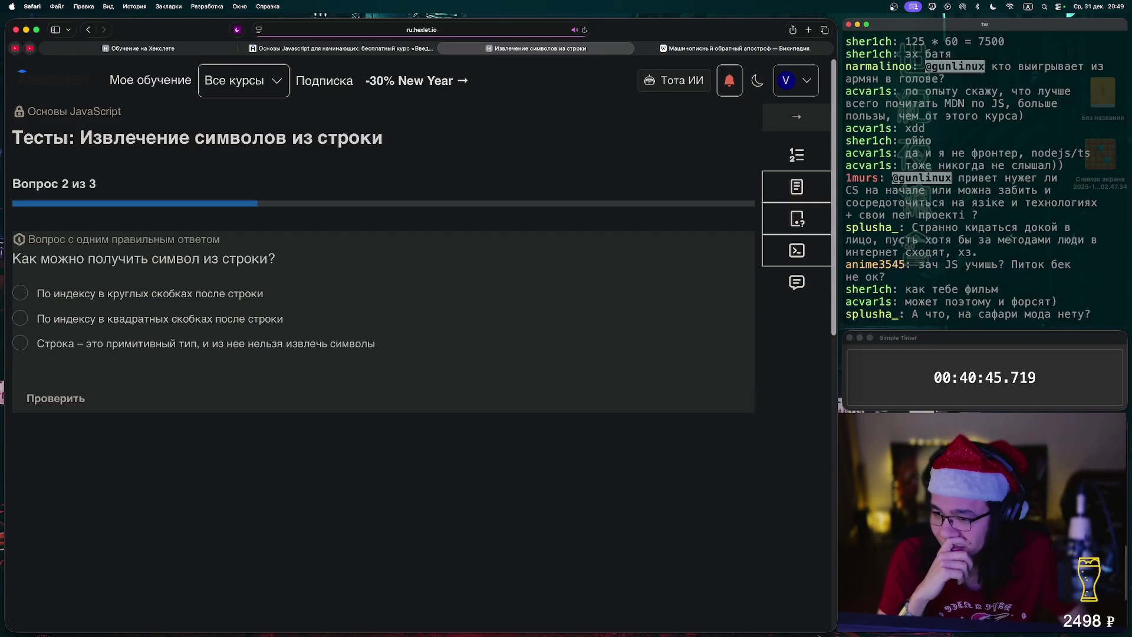
left_click(21, 319)
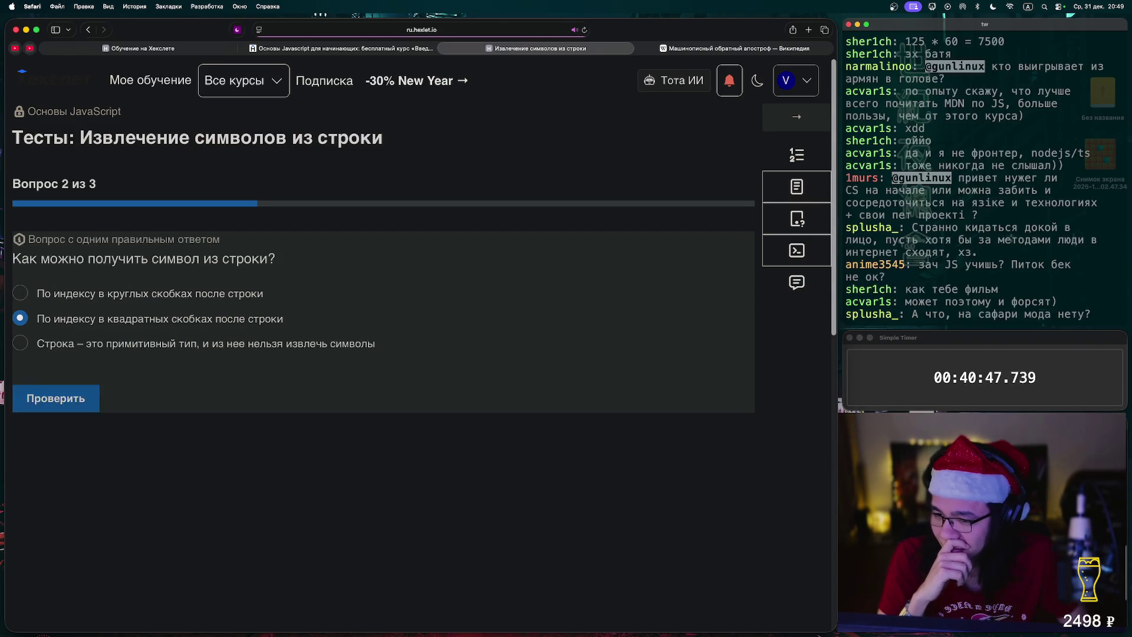
left_click(55, 398)
left_click(112, 398)
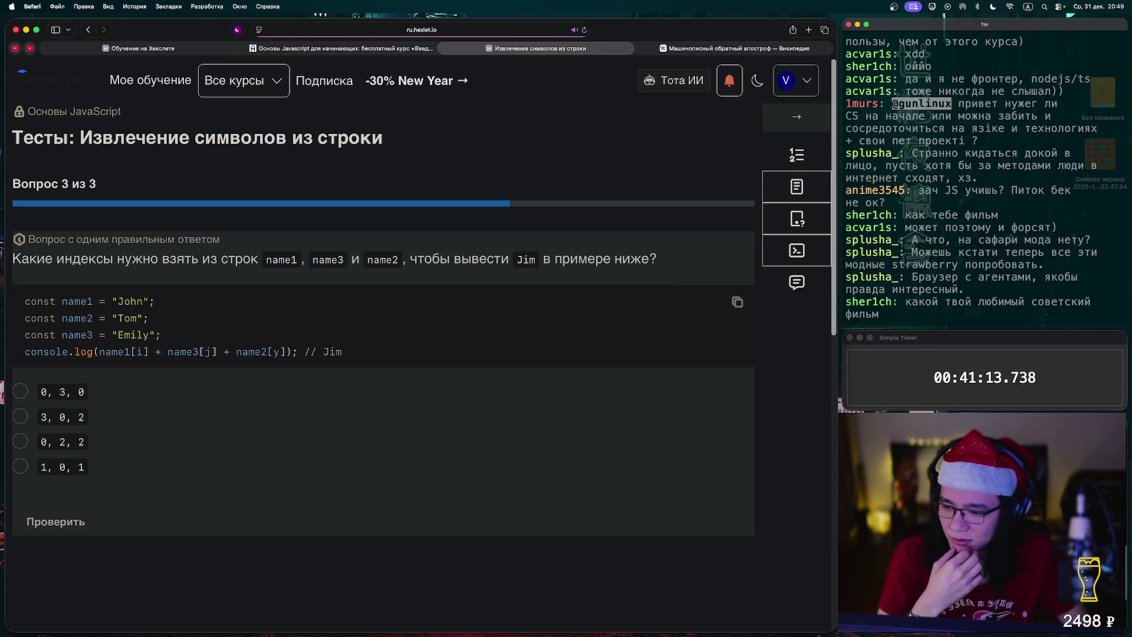
left_click(20, 441)
left_click(55, 521)
left_click(55, 522)
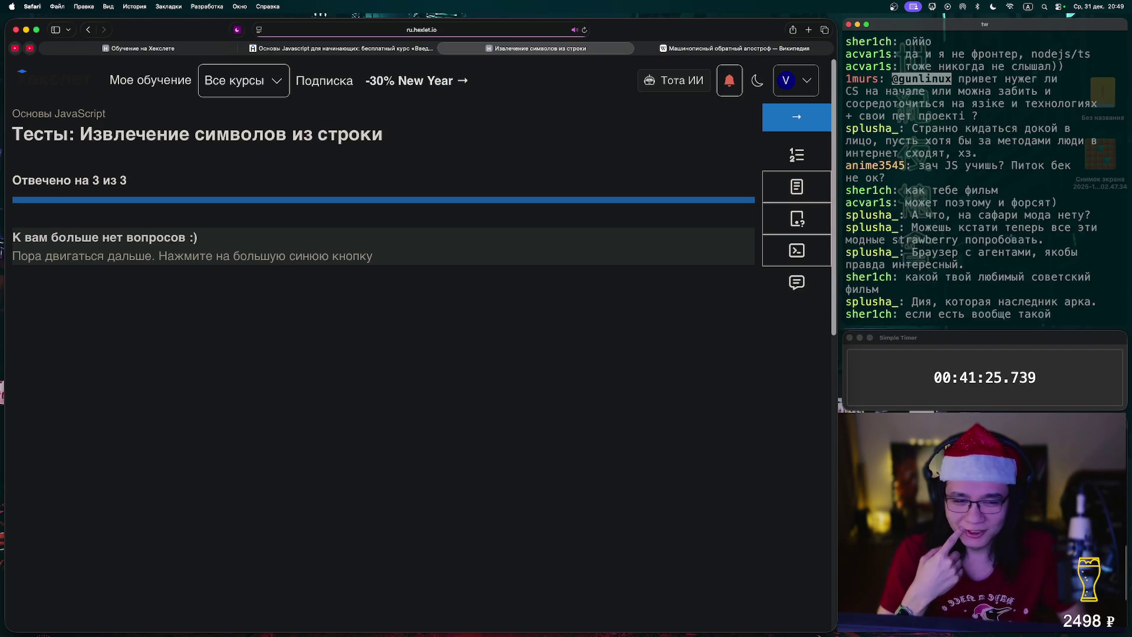
Advance to the exercise that prints word's last character and open its solution.js
left_click(796, 117)
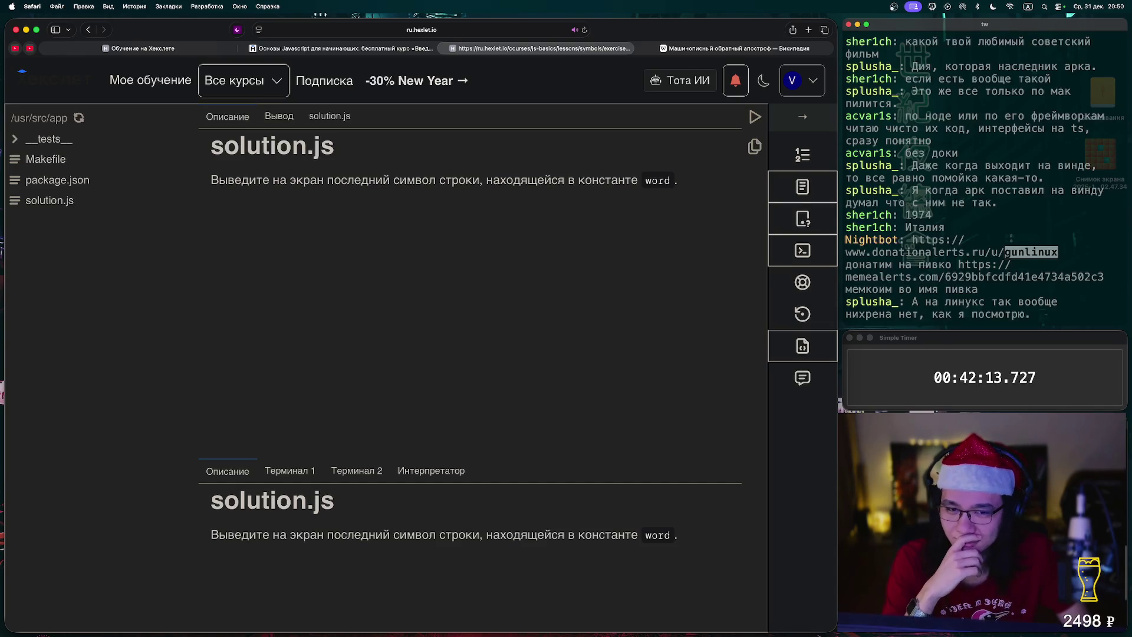
left_click(329, 117)
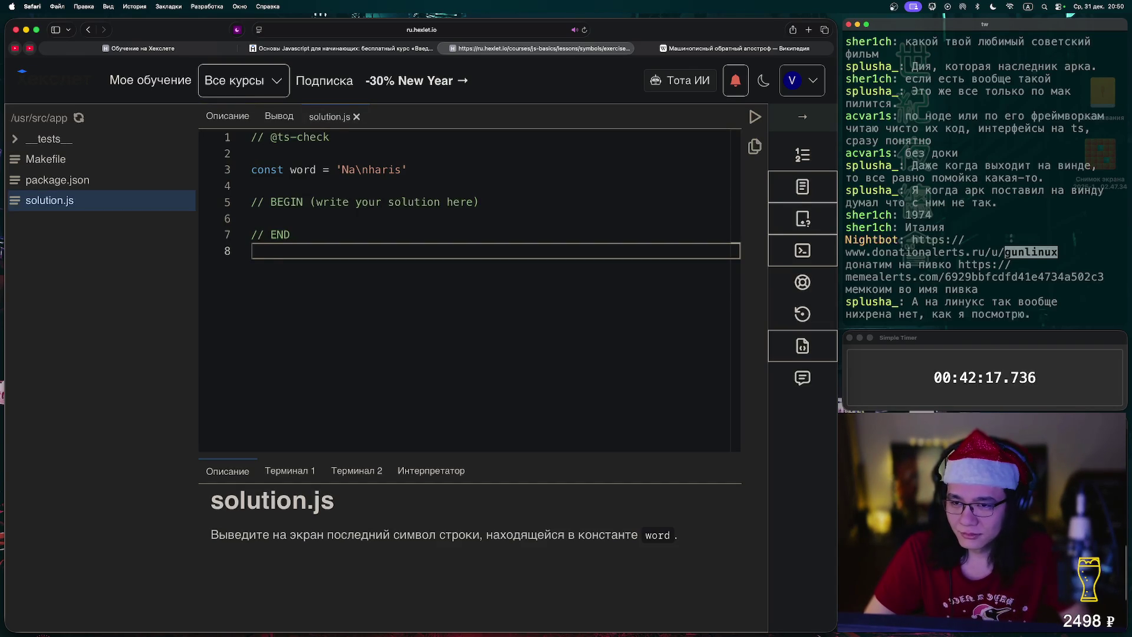
Copy the constant name word from the task description into line 6 of solution.js and save
left_click(279, 116)
left_click(227, 116)
double_click(657, 179)
key("super+c")
left_click(329, 116)
left_click(277, 218)
key("super+v")
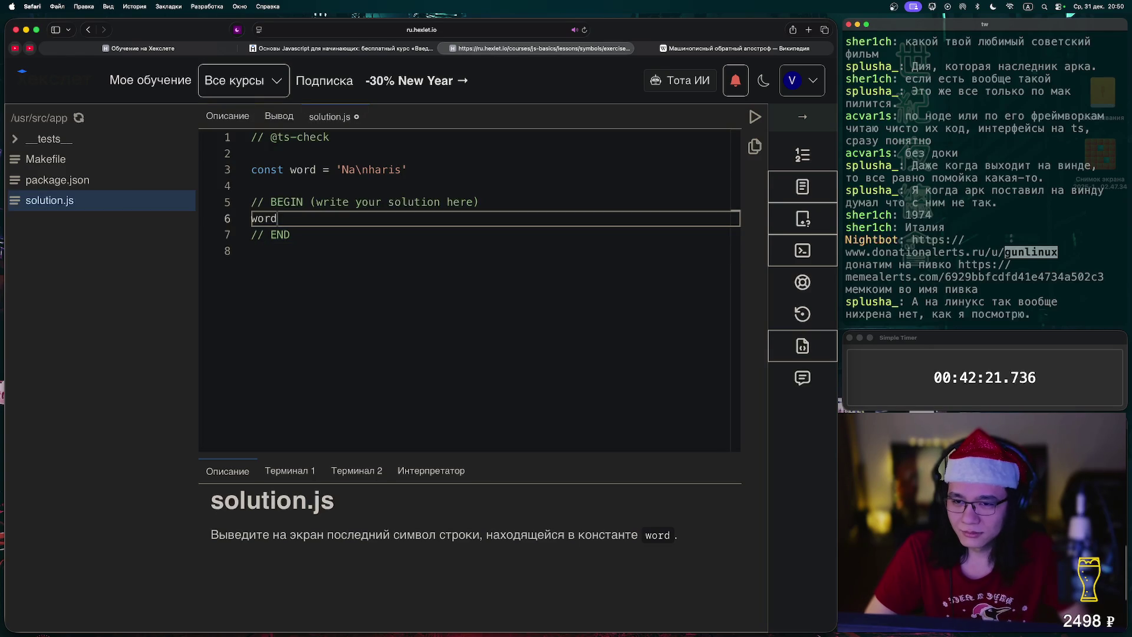
key("super+s")
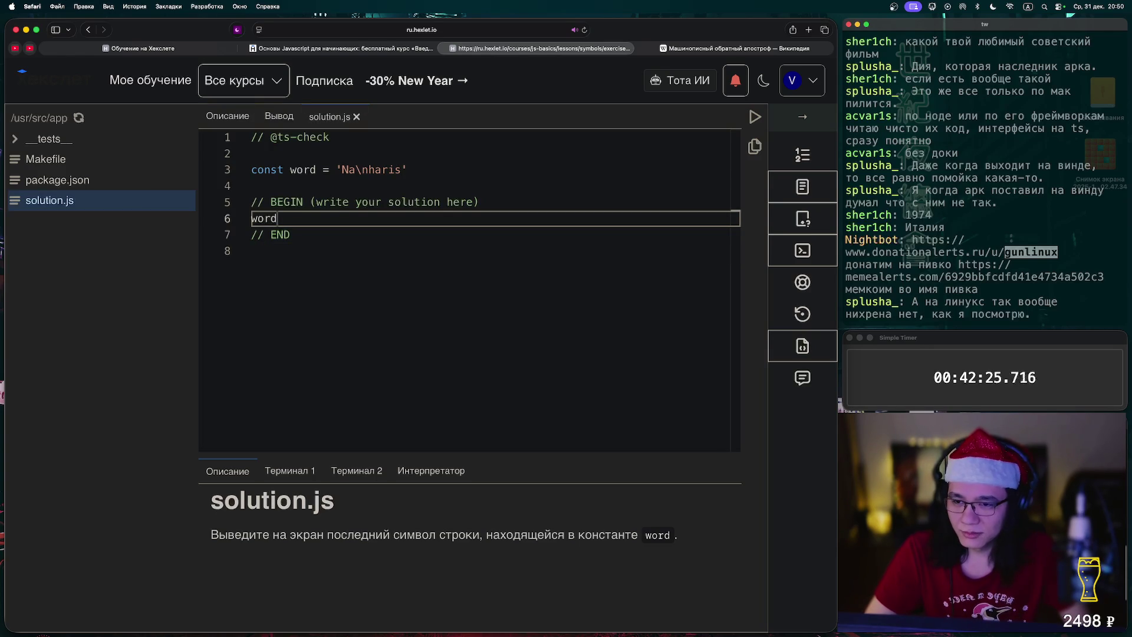
Rewrite line 6 as console.log(word[7]), pass the tests, and continue to the Типы данных lesson
key("shift+Up")
key("shift+Down")
key("shift+Left")
key("shift+Left")
key("shift+Left")
key("shift+Left")
key("BackSpace")
type("console.log(woi")
key("BackSpace")
type("rd[7")
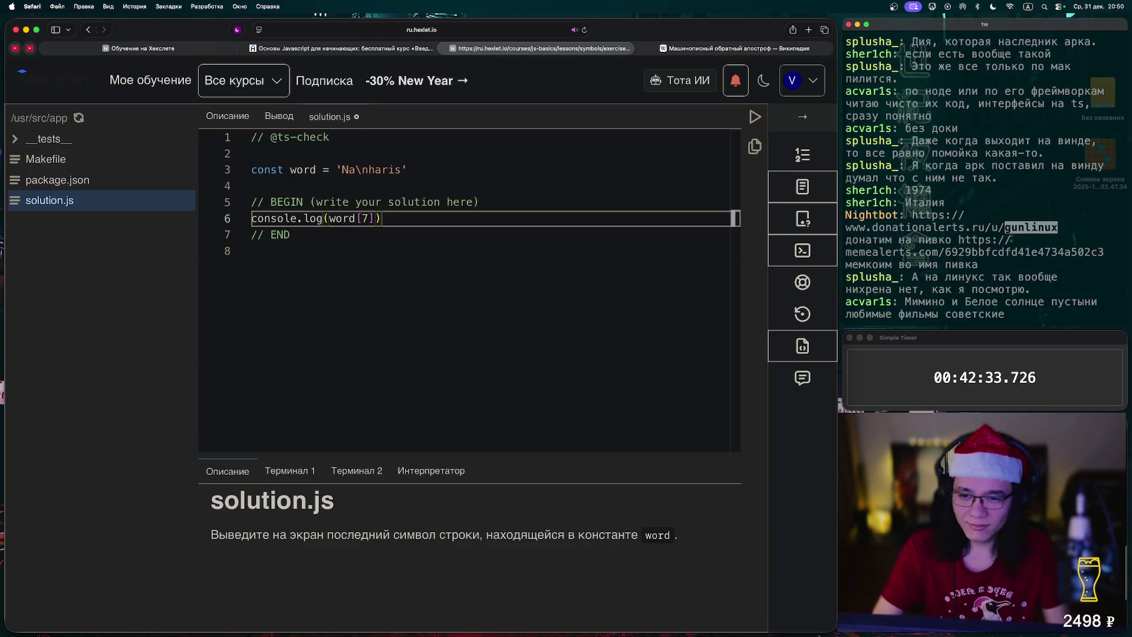
key("ctrl+Return")
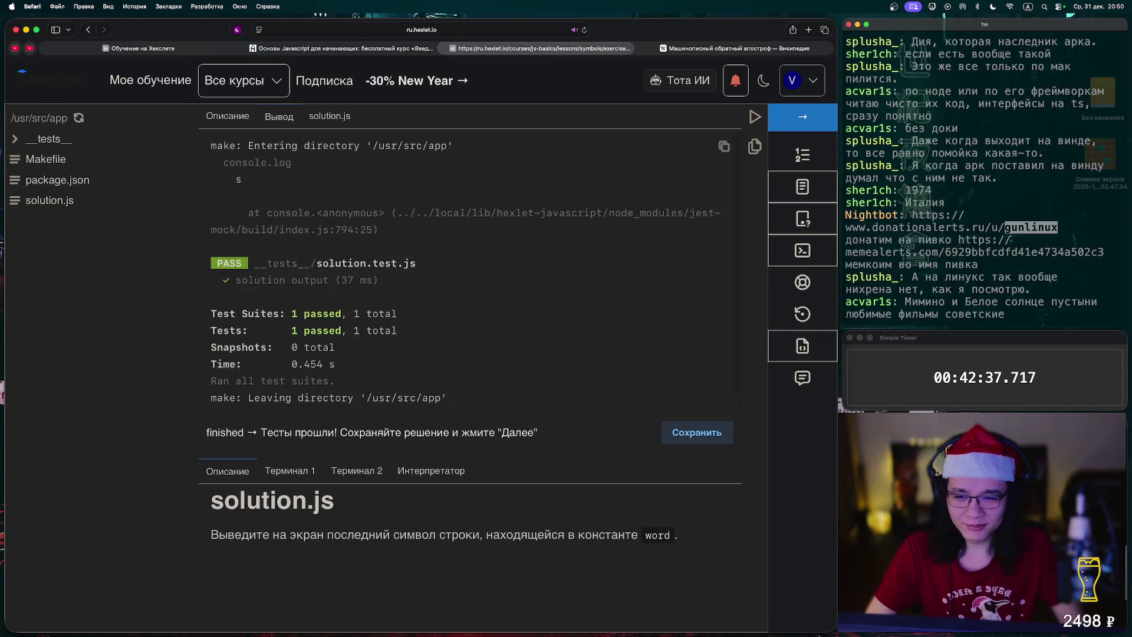
left_click(803, 116)
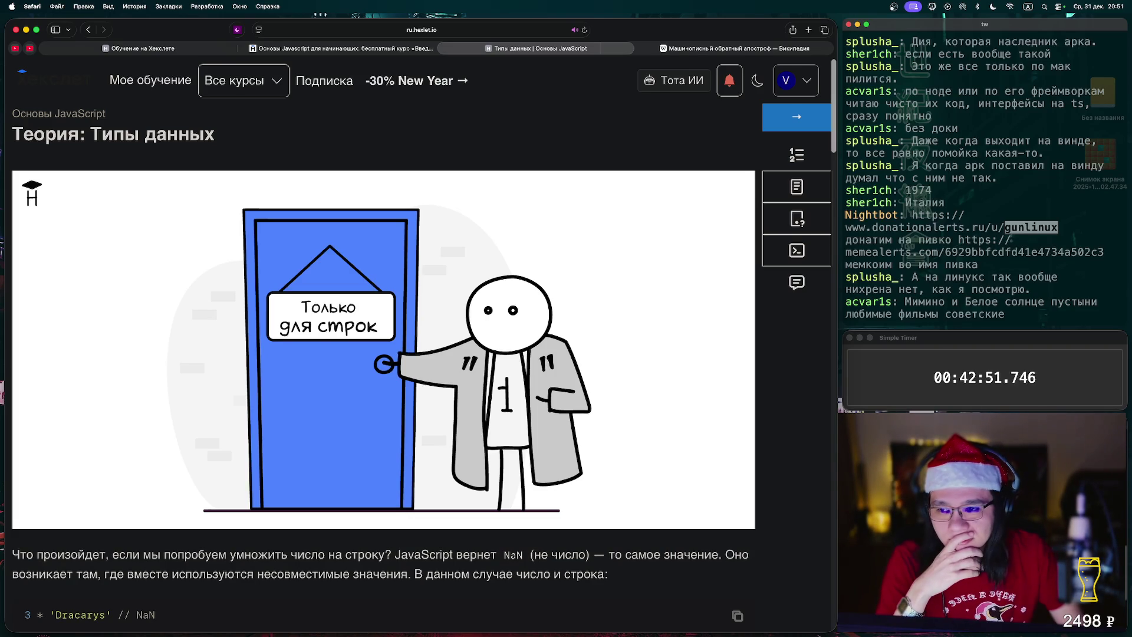
scroll(384, 342, "down", 3)
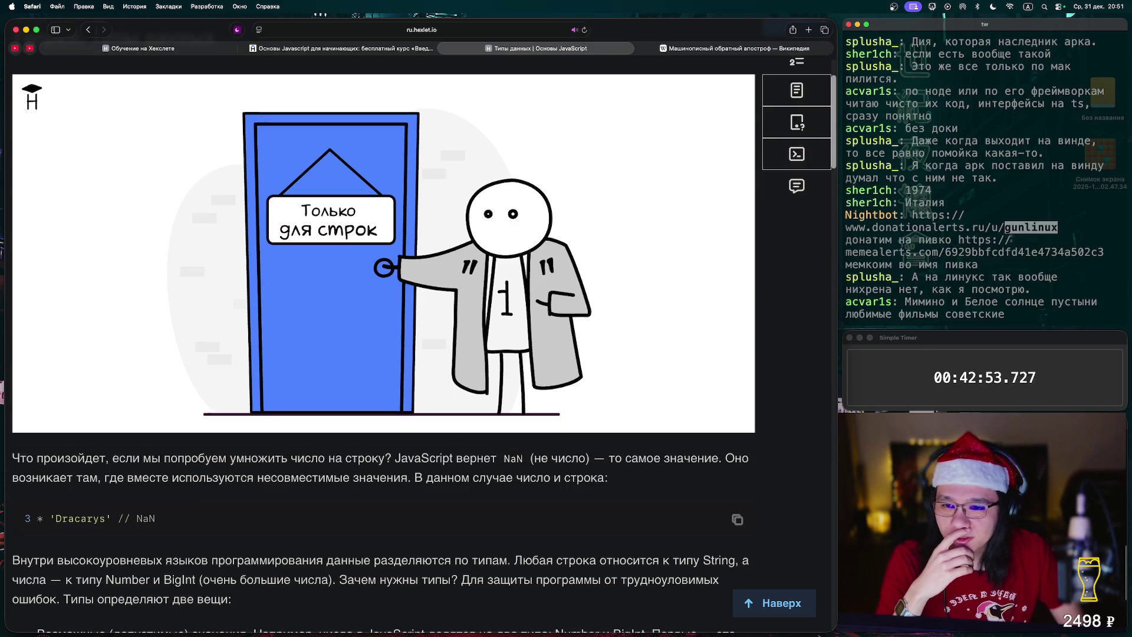
scroll(383, 342, "down", 2)
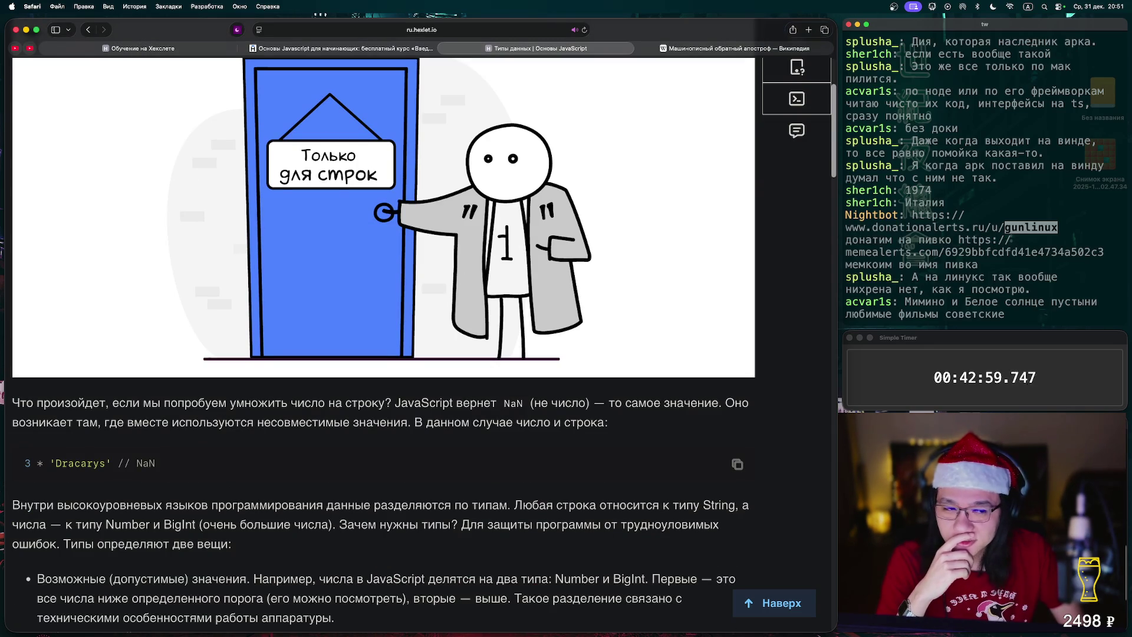
scroll(383, 342, "down", 4)
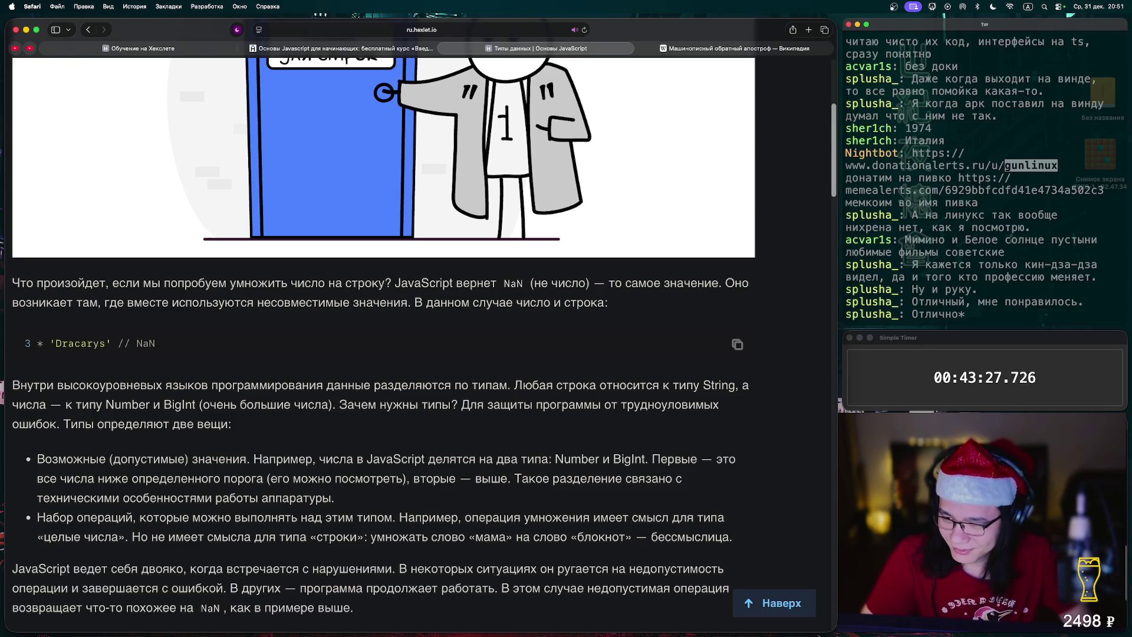
scroll(383, 330, "down", 2)
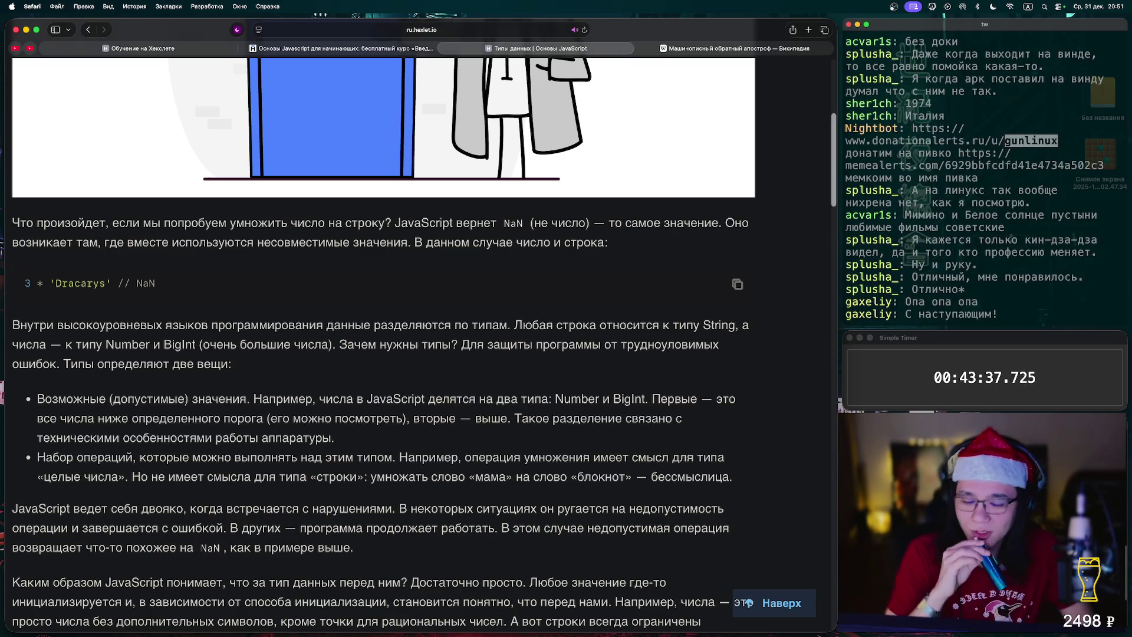
scroll(384, 342, "down", 3)
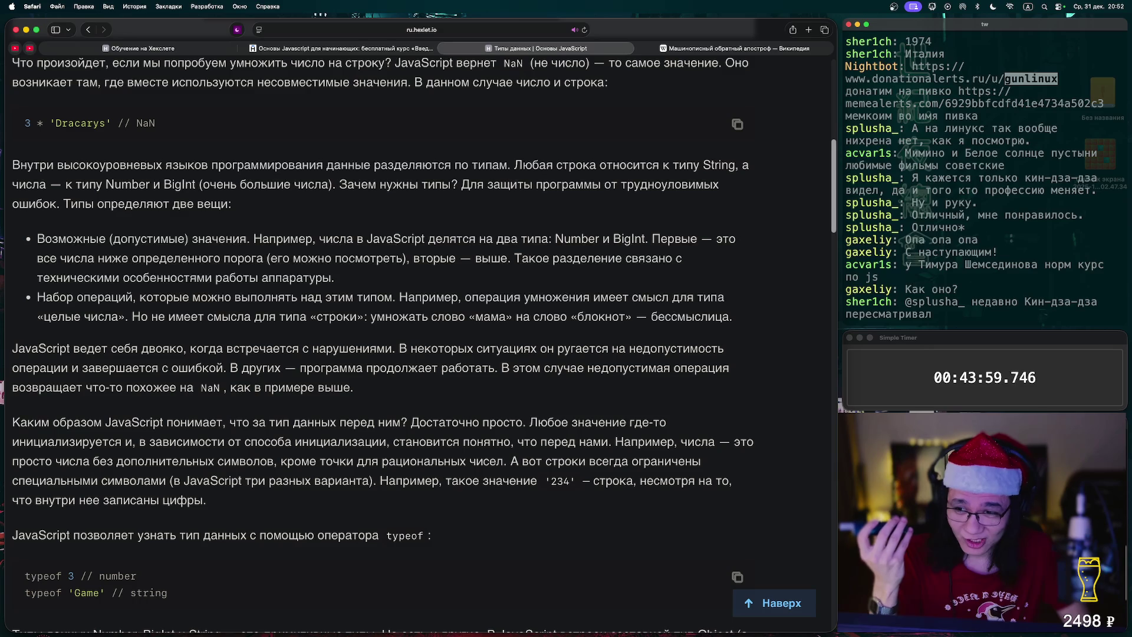
scroll(384, 328, "down", 1)
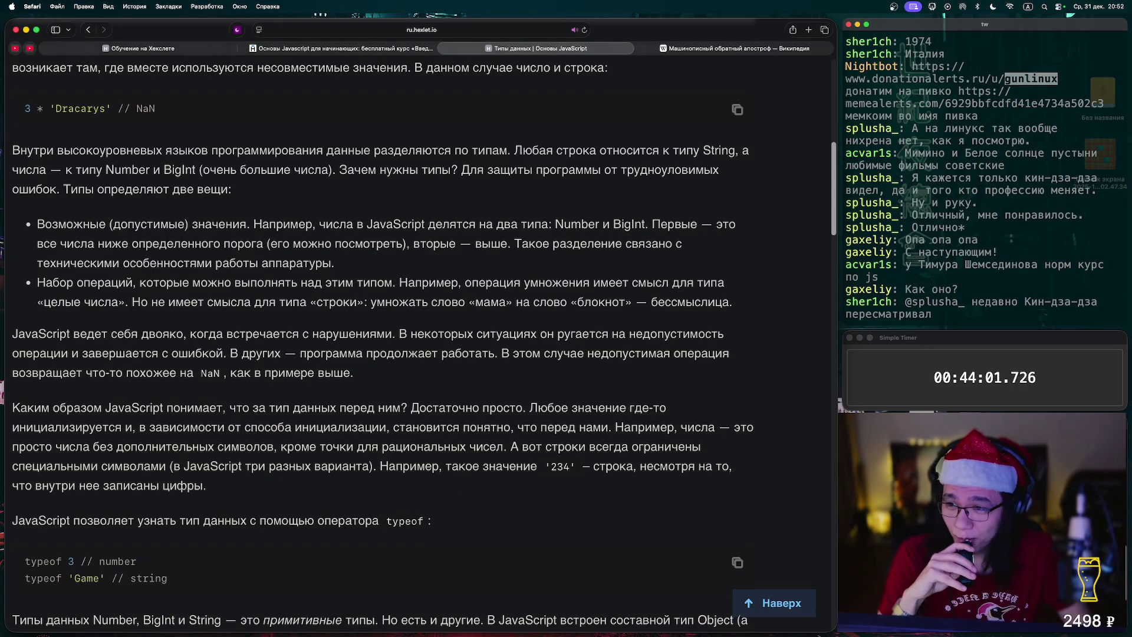
scroll(383, 328, "down", 1)
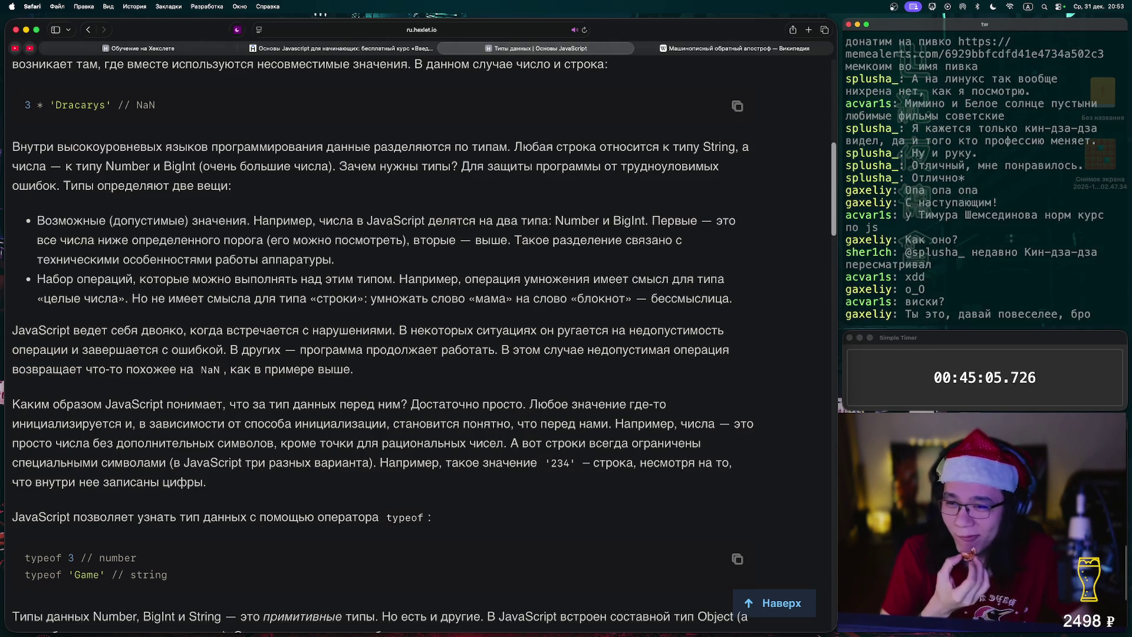
scroll(418, 330, "down", 1)
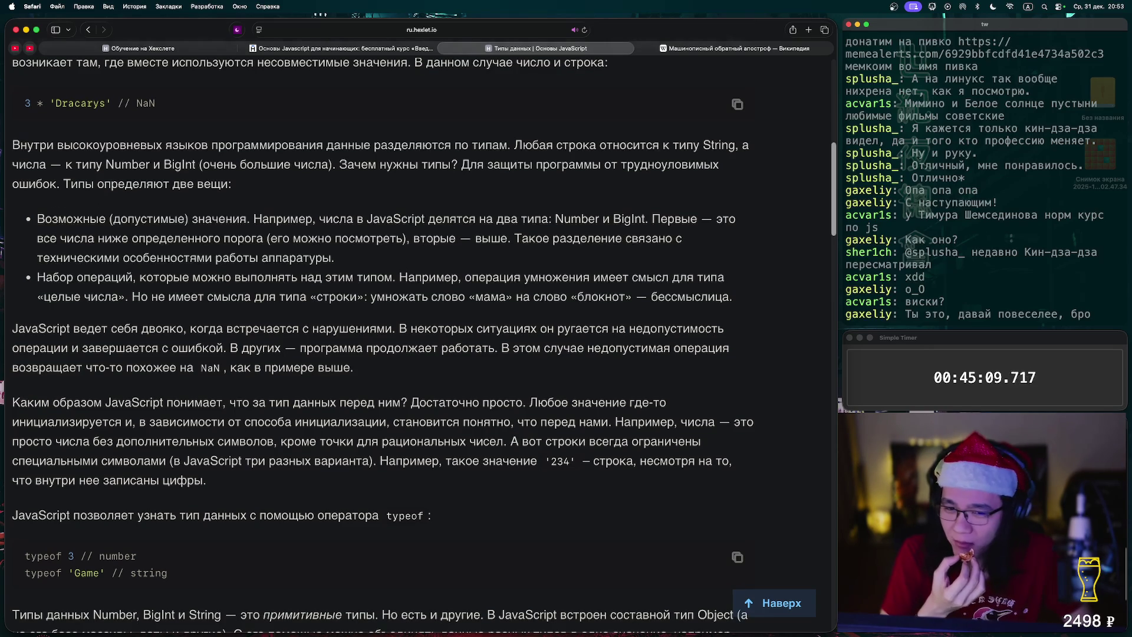
scroll(418, 331, "down", 1)
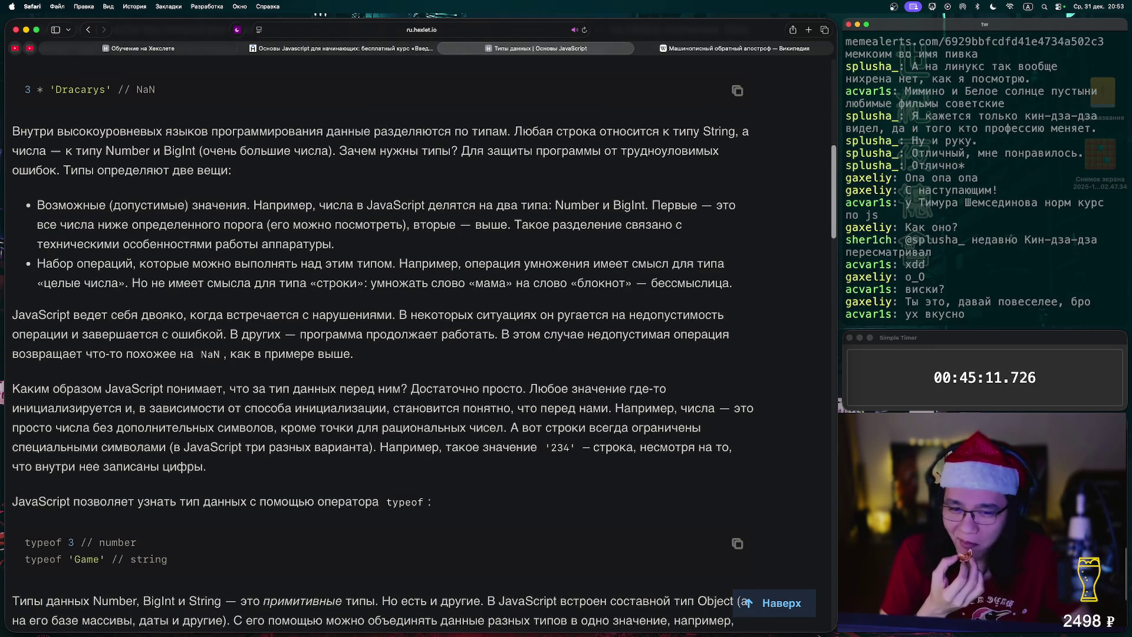
scroll(419, 342, "down", 3)
scroll(419, 342, "down", 3)
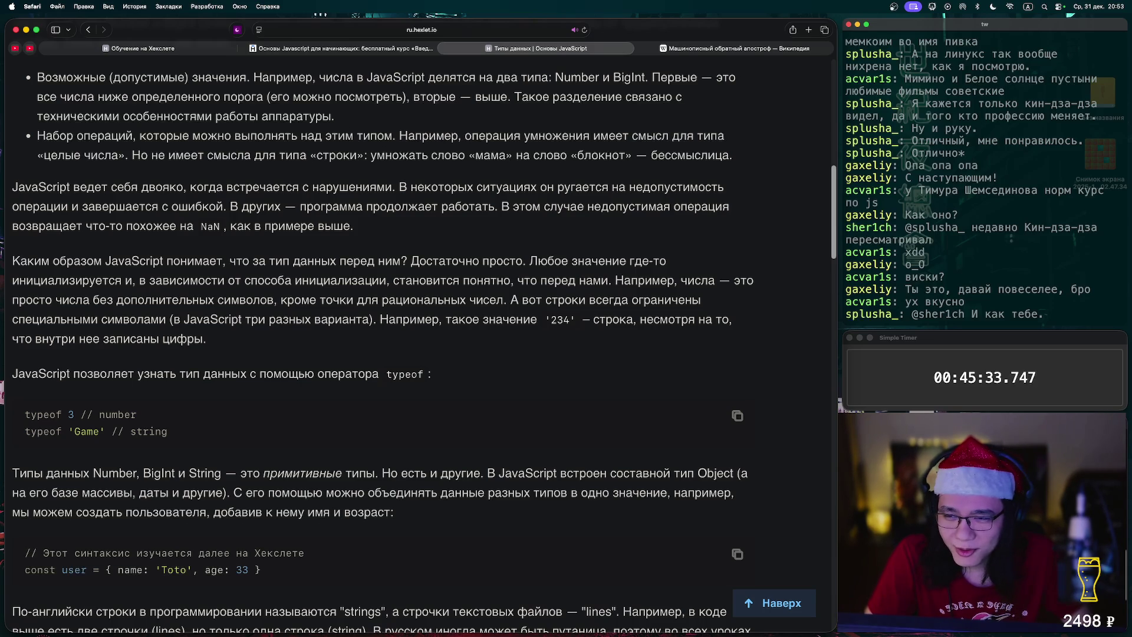
scroll(413, 330, "down", 1)
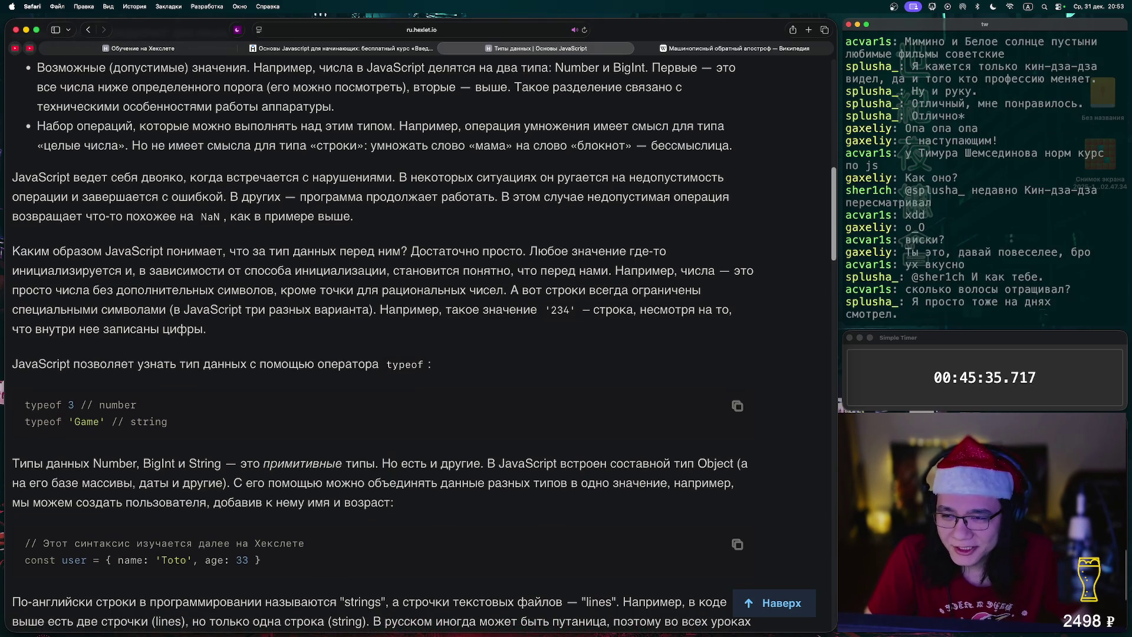
scroll(412, 330, "down", 1)
scroll(413, 331, "down", 1)
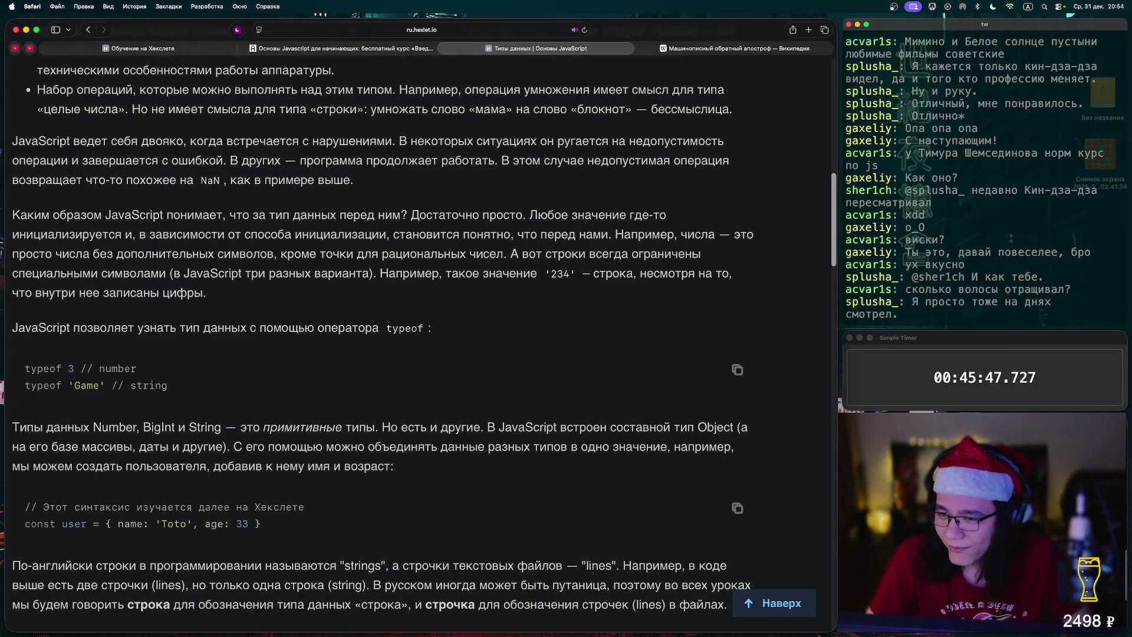
Read through the lesson's opening examples, highlighting typeof 3 in the first code sample
scroll(383, 330, "down", 1)
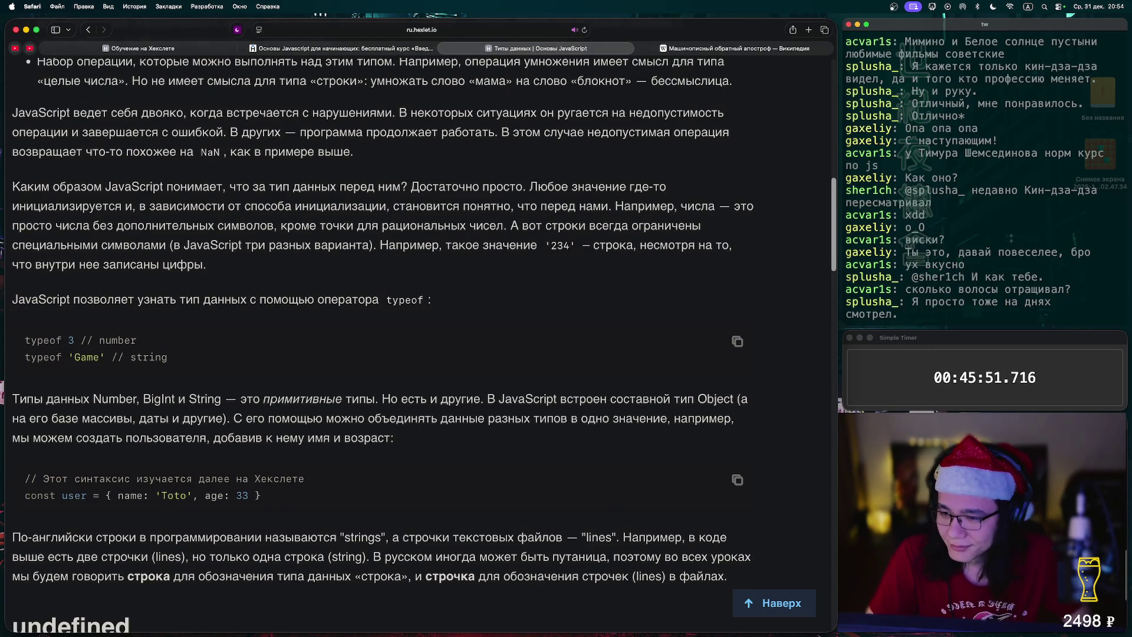
left_click_drag(25, 340, 75, 340)
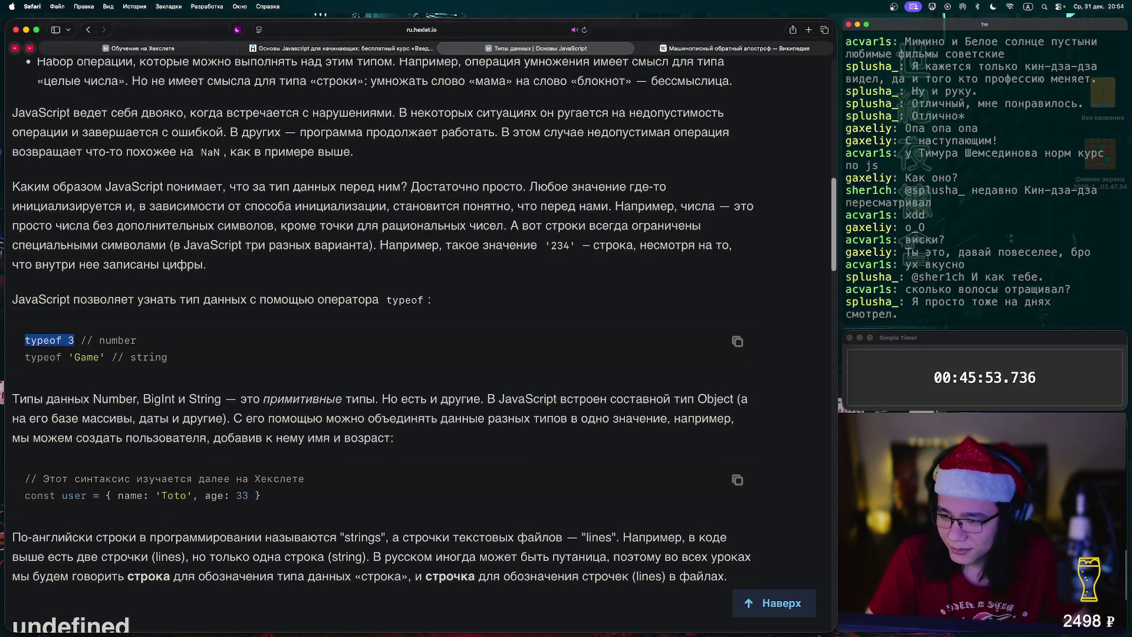
scroll(383, 345, "down", 3)
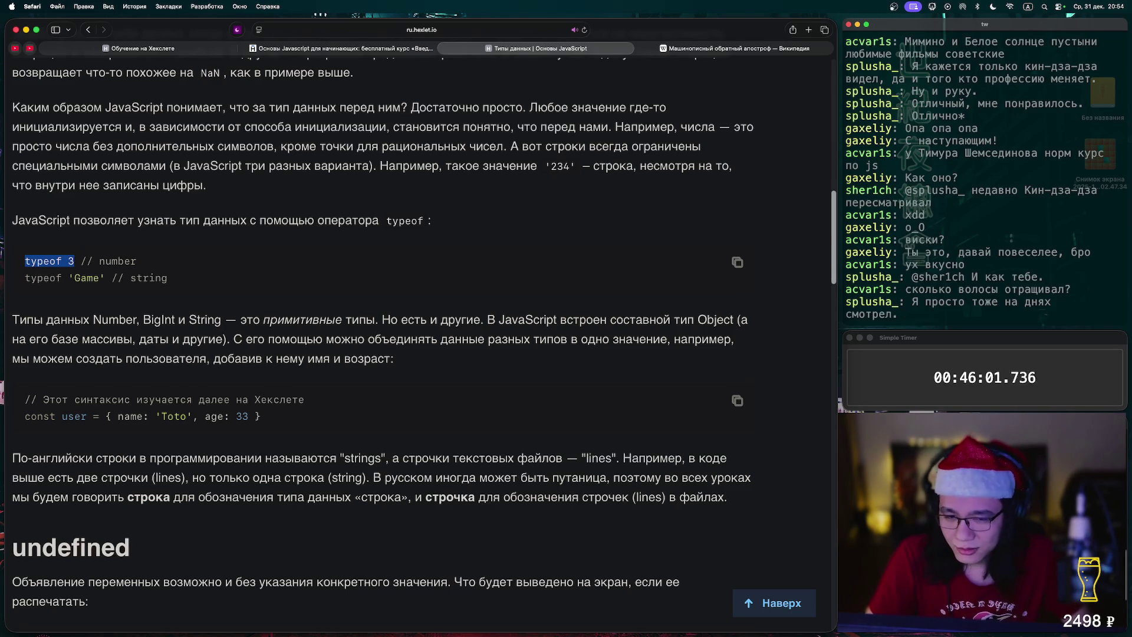
scroll(383, 345, "down", 6)
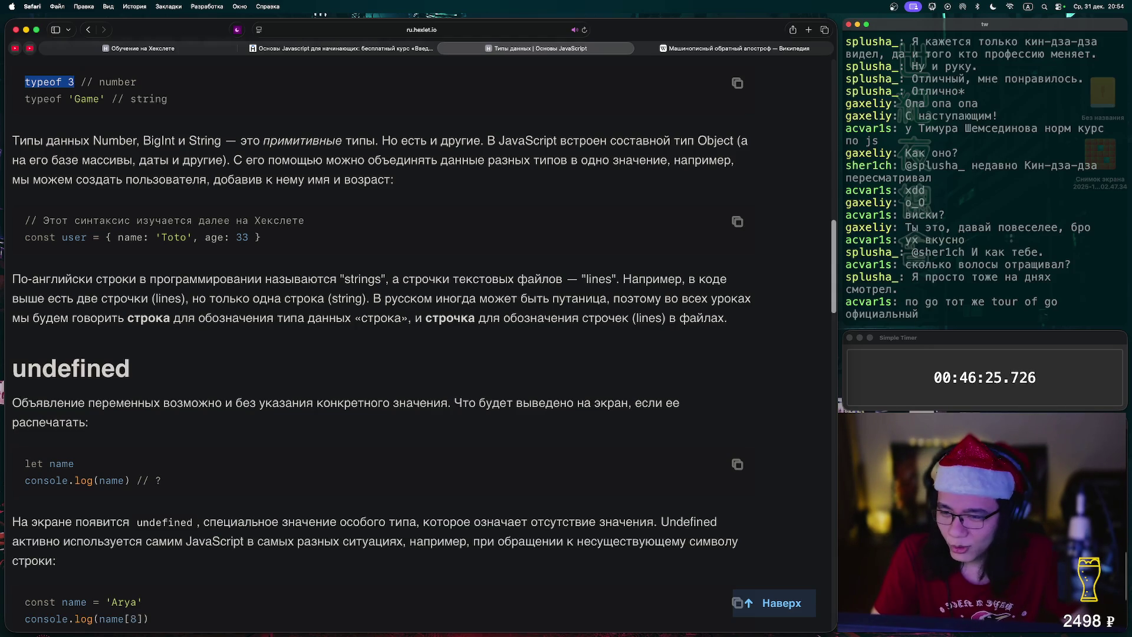
scroll(382, 342, "down", 1)
scroll(382, 345, "down", 2)
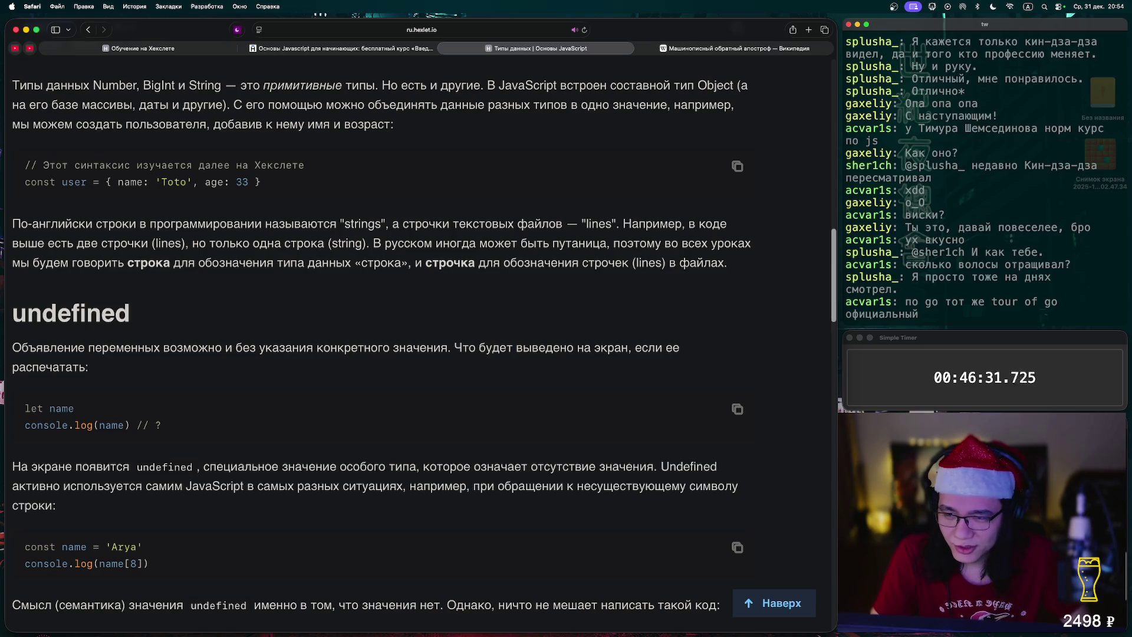
scroll(382, 349, "down", 1)
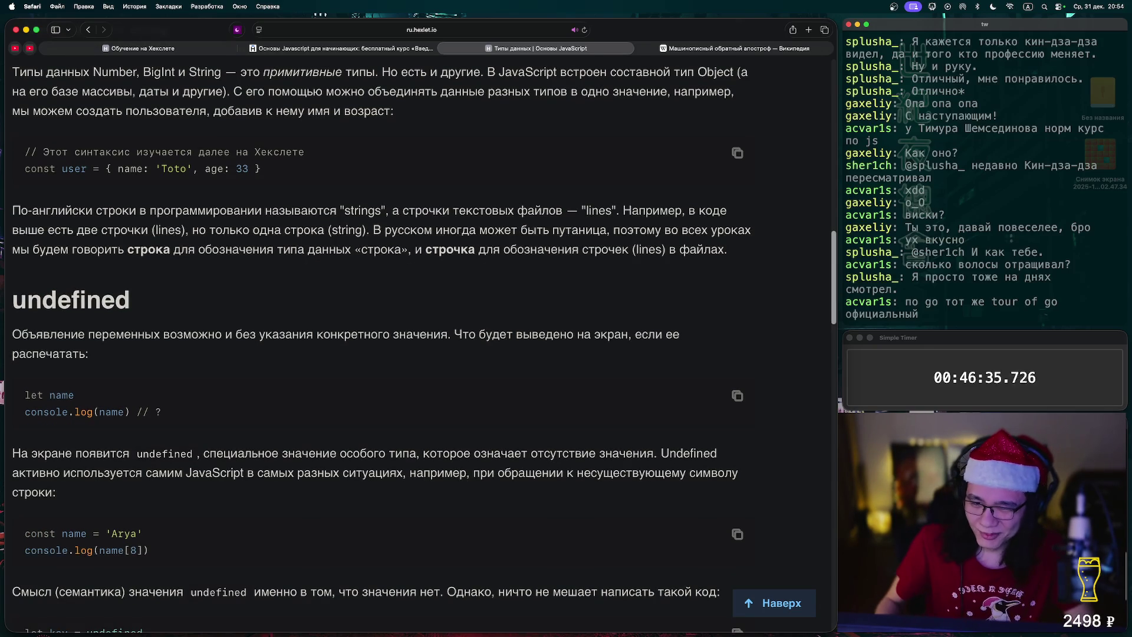
scroll(382, 349, "down", 1)
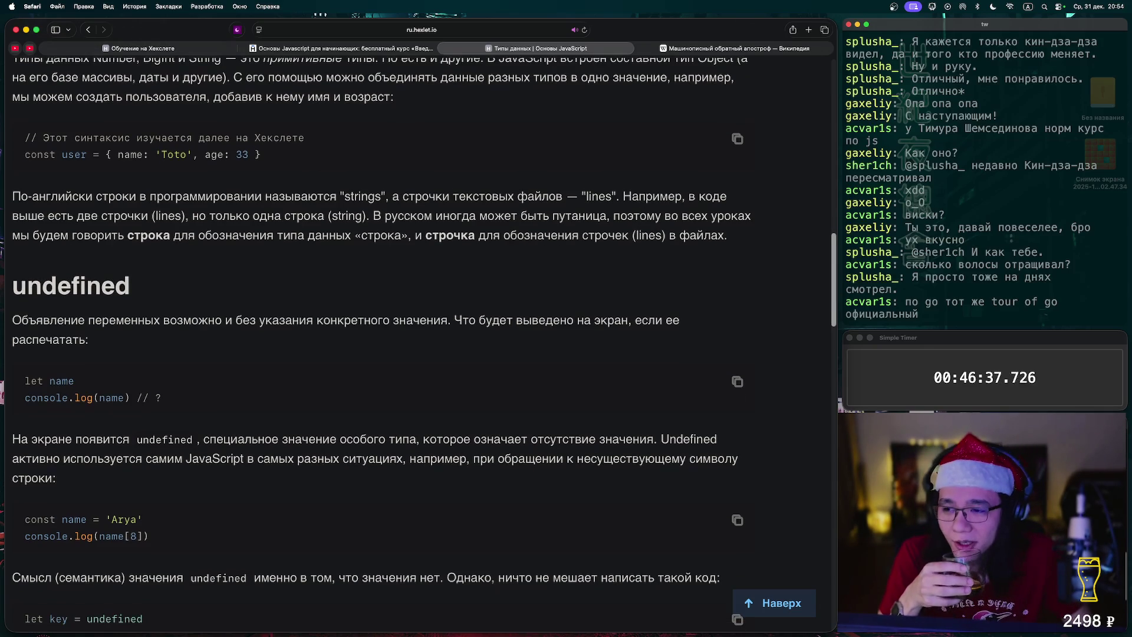
scroll(382, 349, "down", 1)
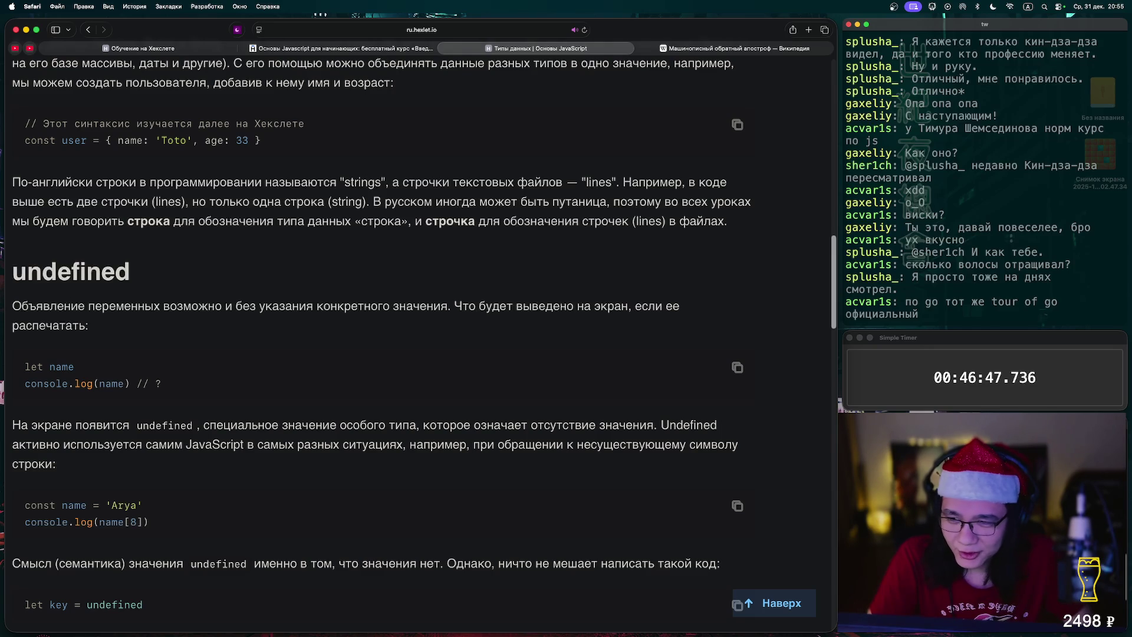
scroll(382, 345, "down", 5)
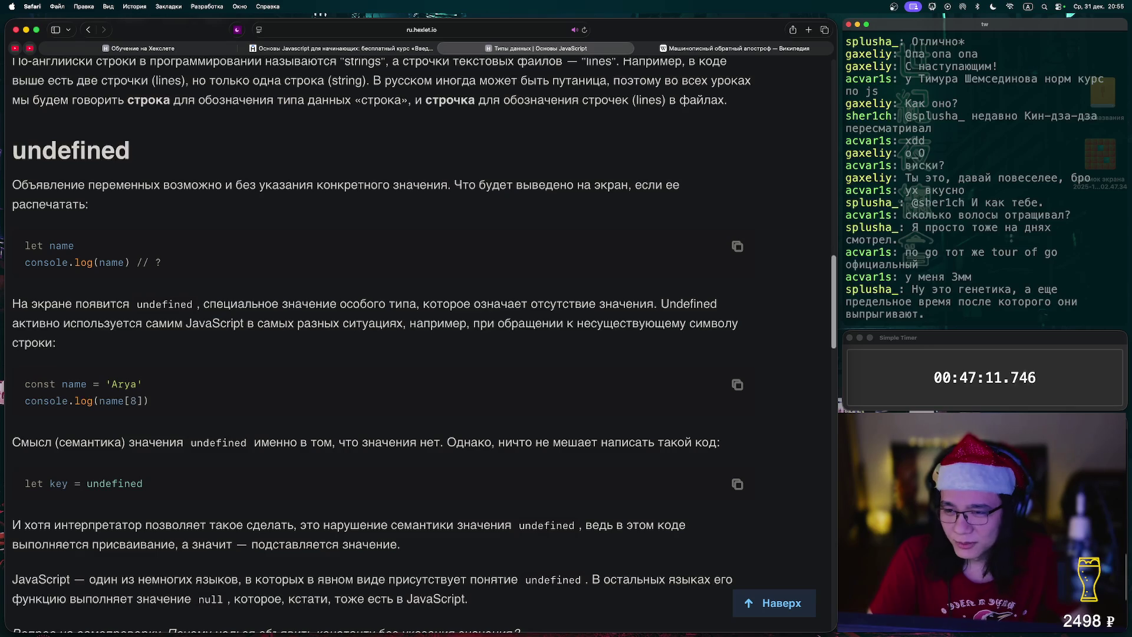
scroll(377, 345, "down", 1)
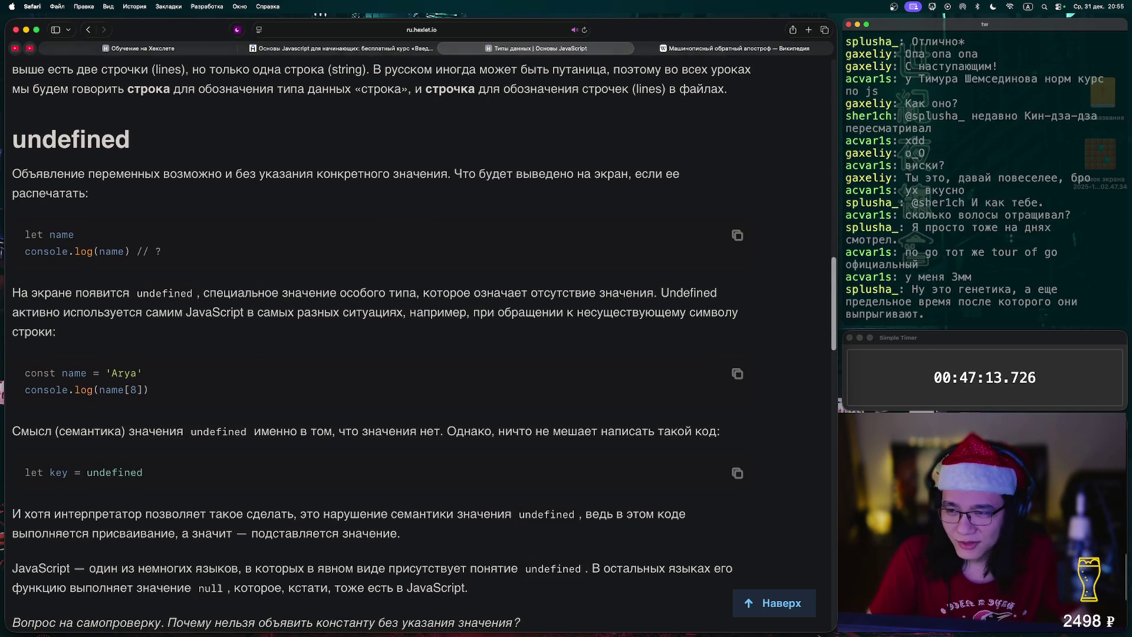
scroll(377, 345, "down", 1)
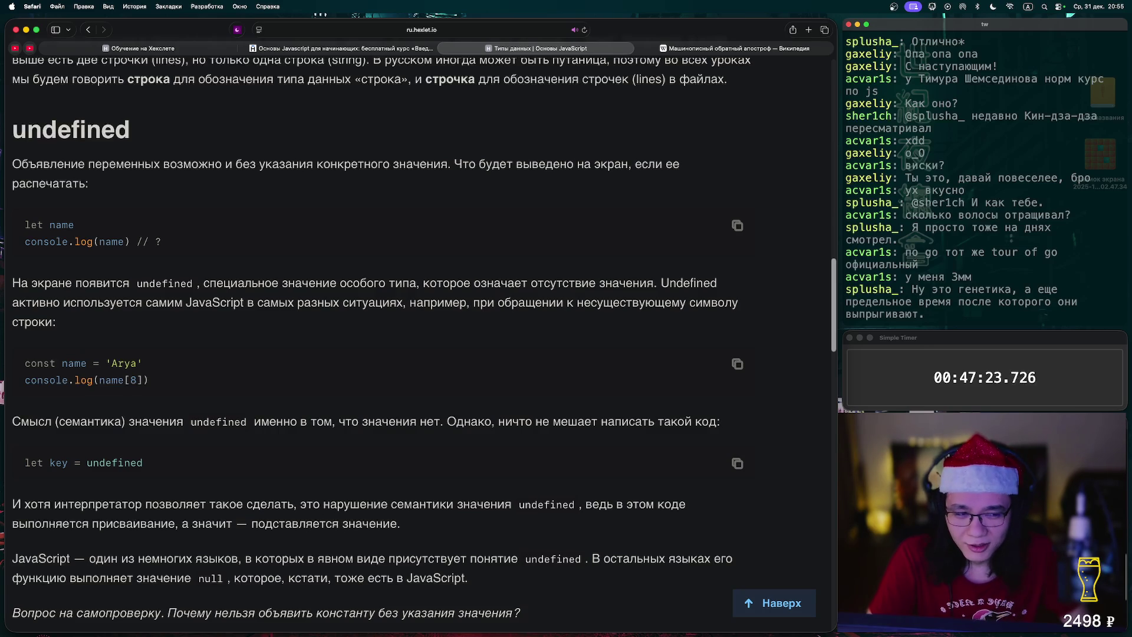
scroll(382, 338, "down", 1)
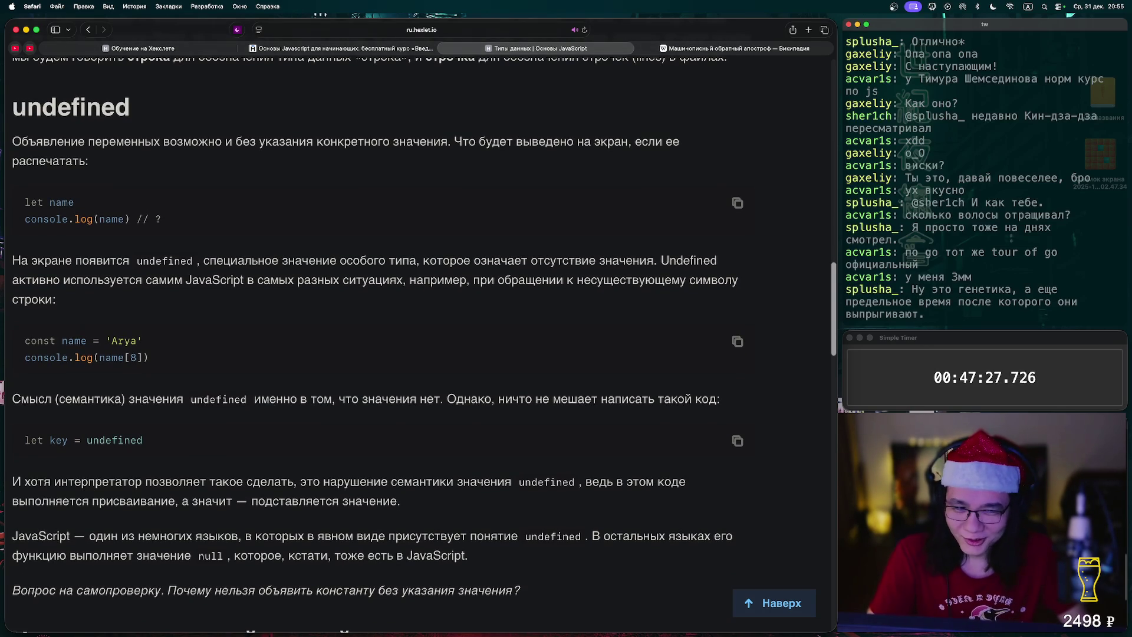
scroll(378, 345, "down", 1)
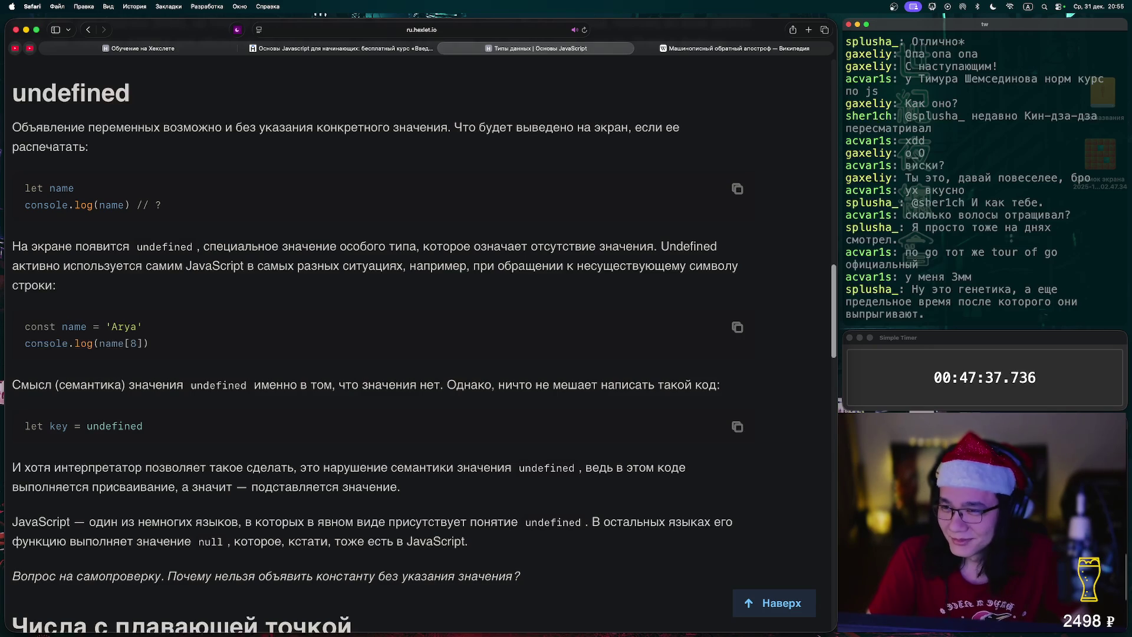
scroll(419, 330, "down", 1)
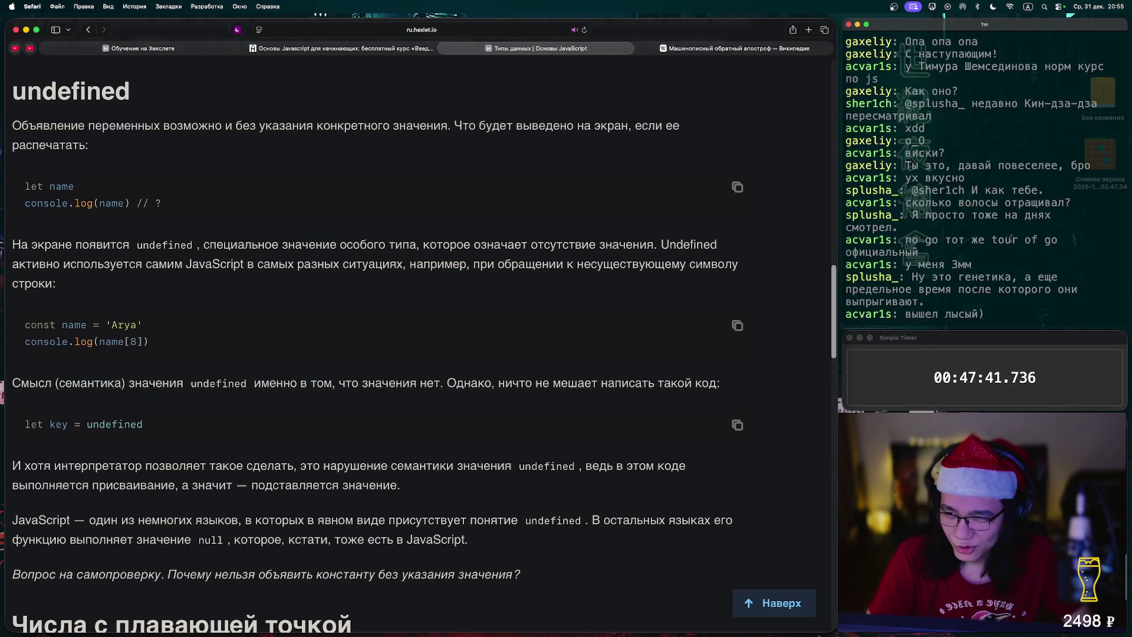
Read the undefined section, highlighting the let example and self-check question, reaching floating-point numbers
left_click_drag(24, 186, 217, 245)
scroll(383, 330, "down", 2)
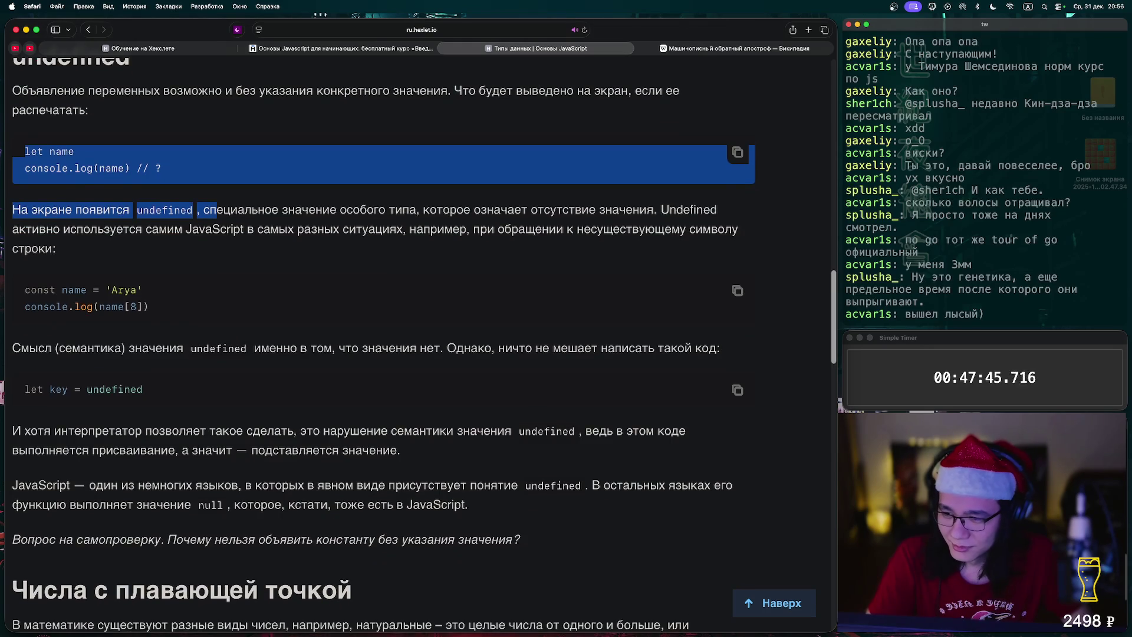
scroll(383, 330, "down", 3)
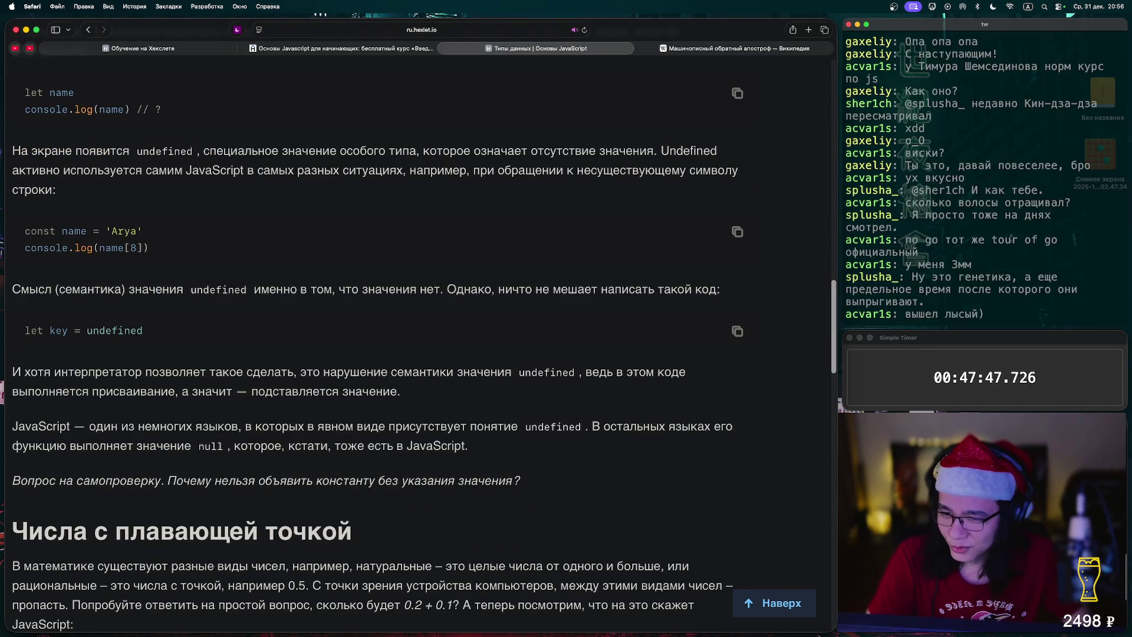
double_click(114, 330)
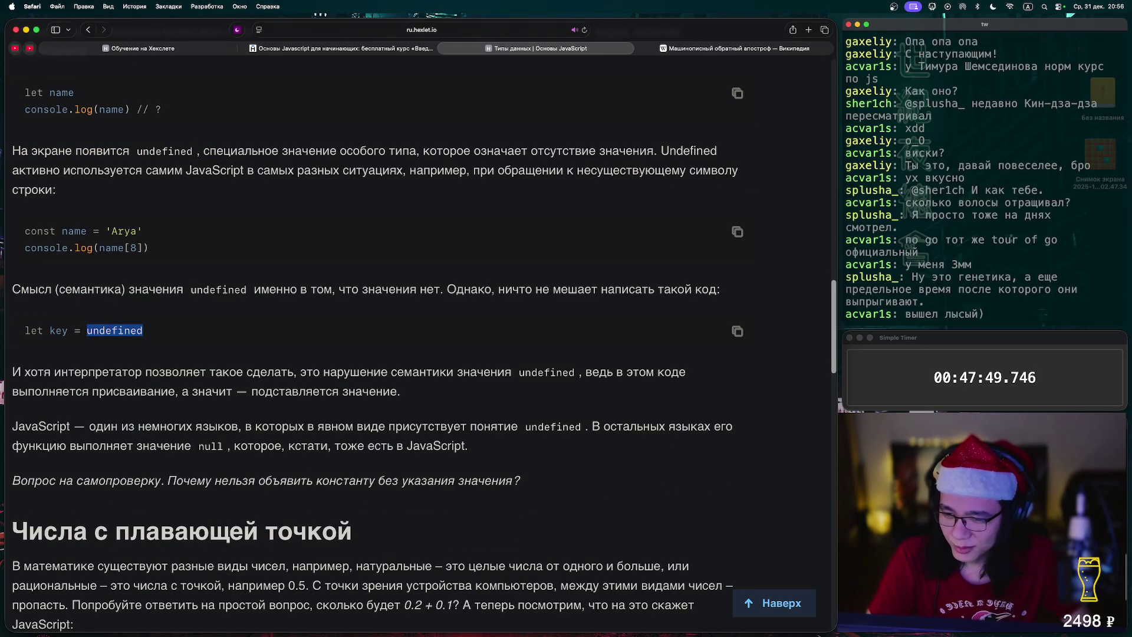
scroll(379, 354, "down", 1)
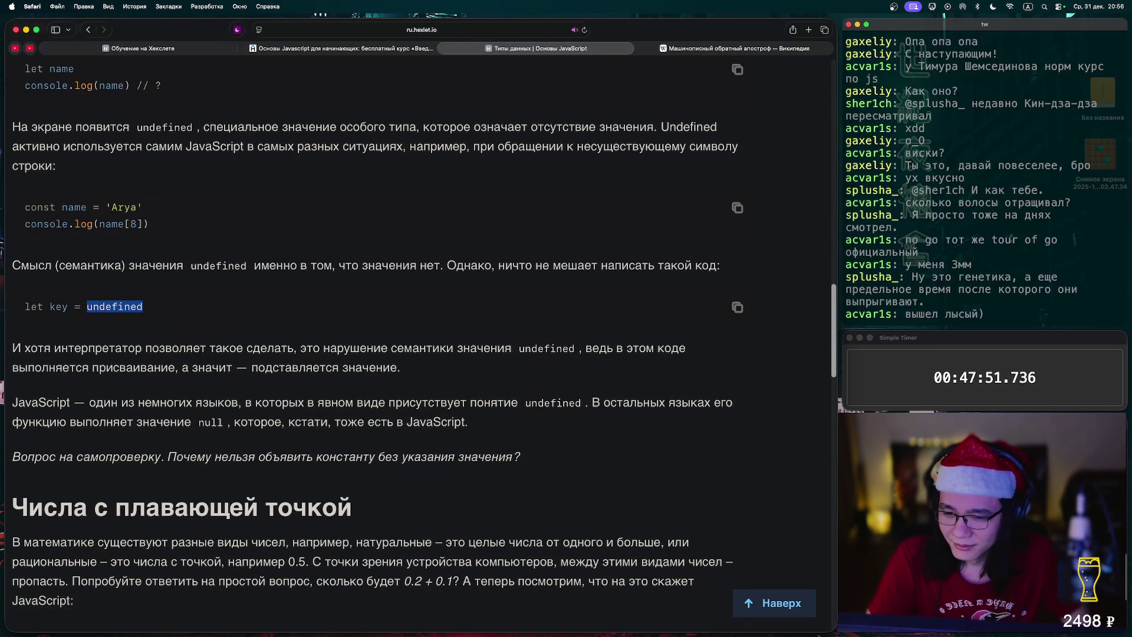
scroll(377, 345, "down", 2)
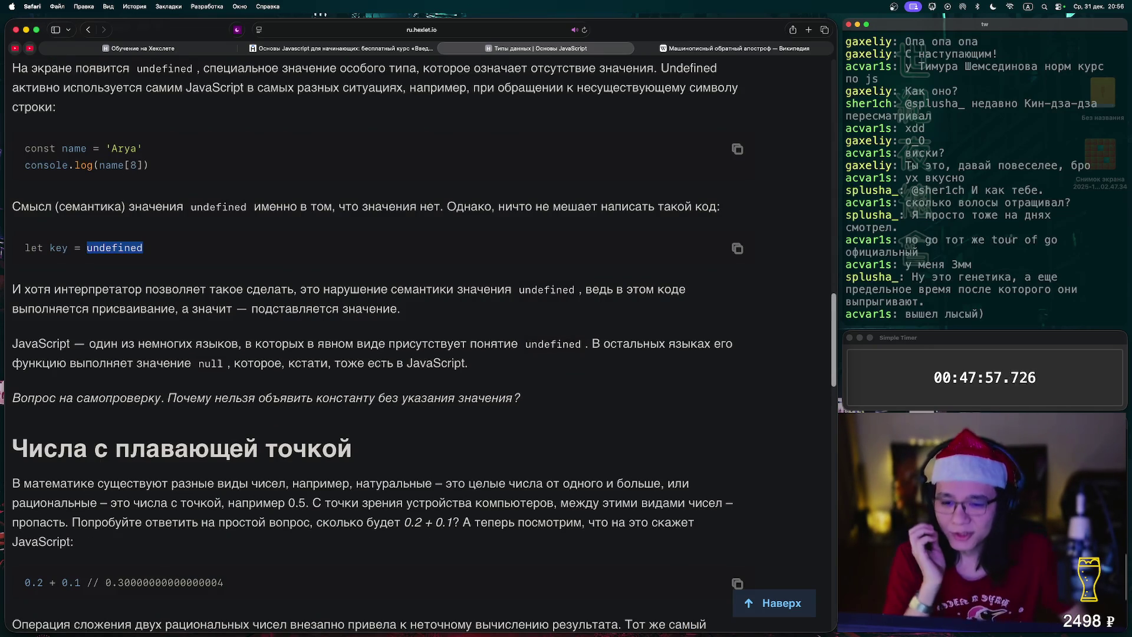
left_click_drag(176, 398, 520, 398)
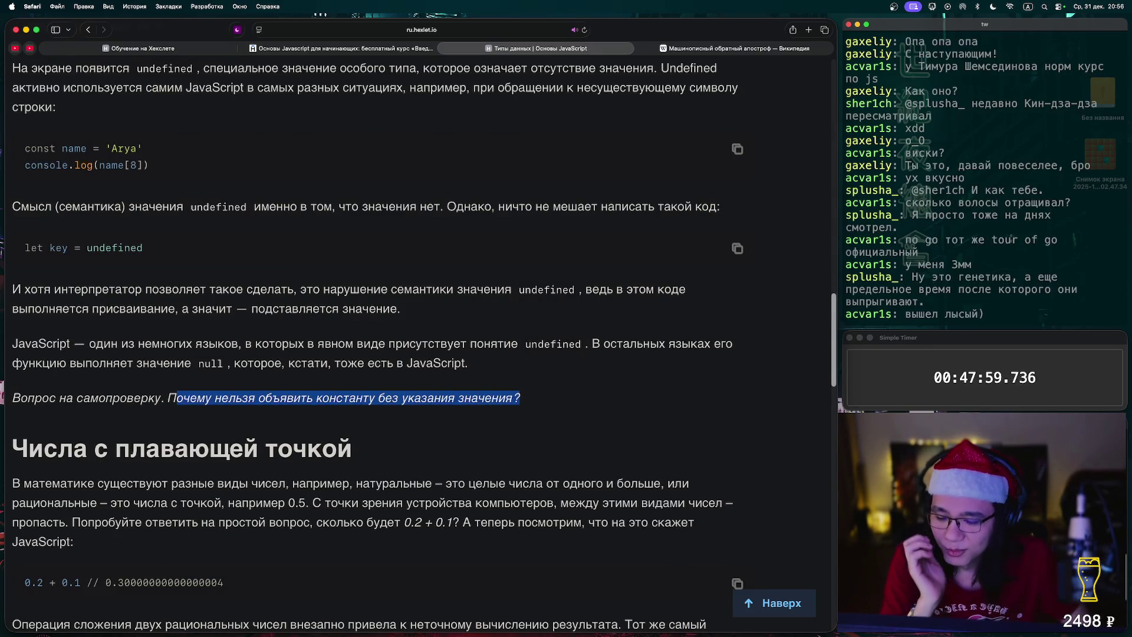
left_click(520, 398)
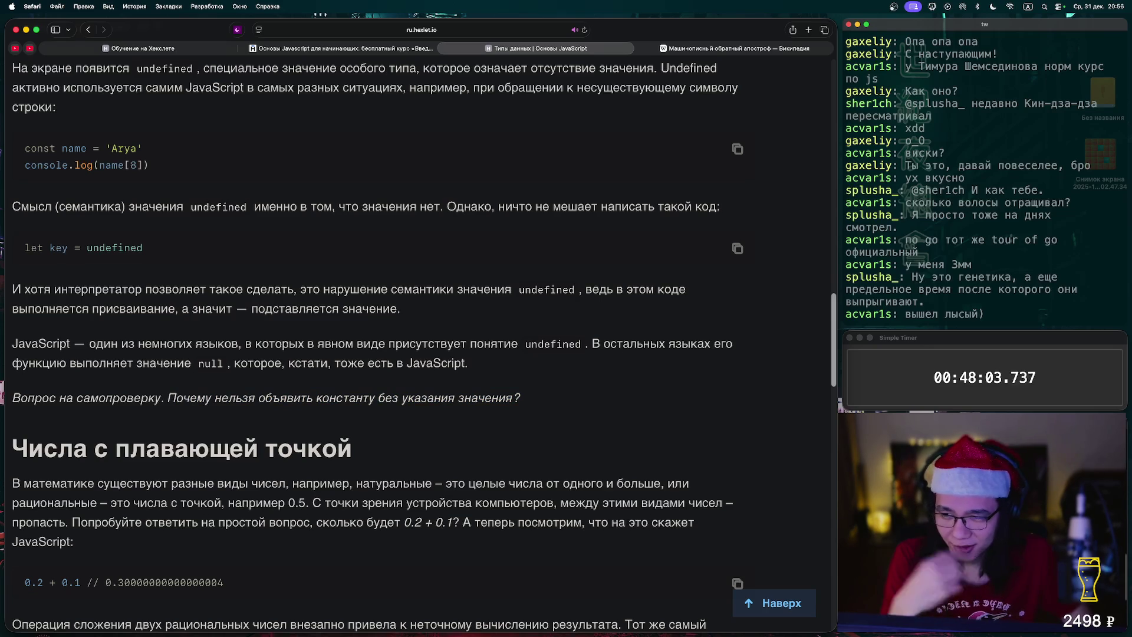
left_click_drag(520, 397, 177, 398)
scroll(354, 353, "down", 2)
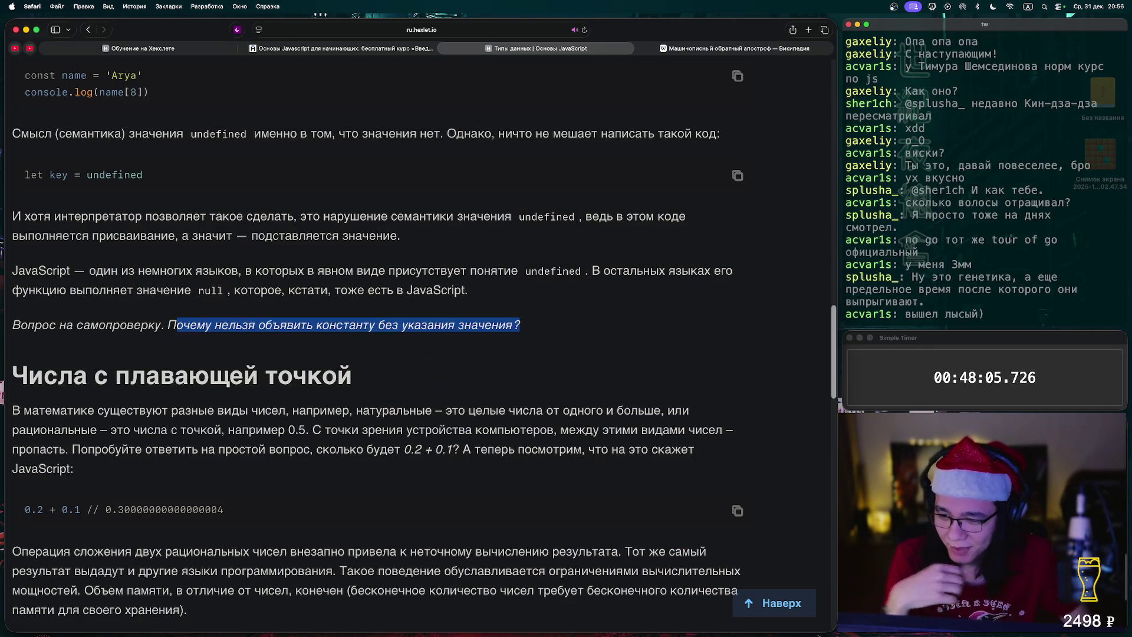
scroll(354, 354, "down", 2)
scroll(422, 348, "down", 4)
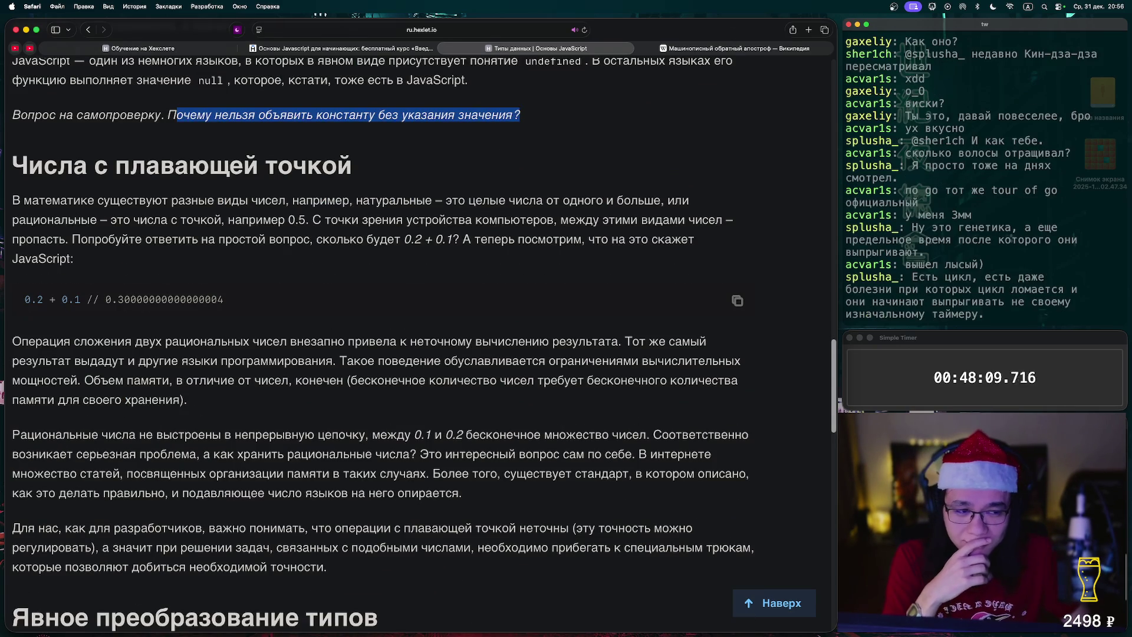
Scroll past the floating-point section to 'Явное преобразование типов' and its parseInt('345') example
scroll(422, 347, "down", 2)
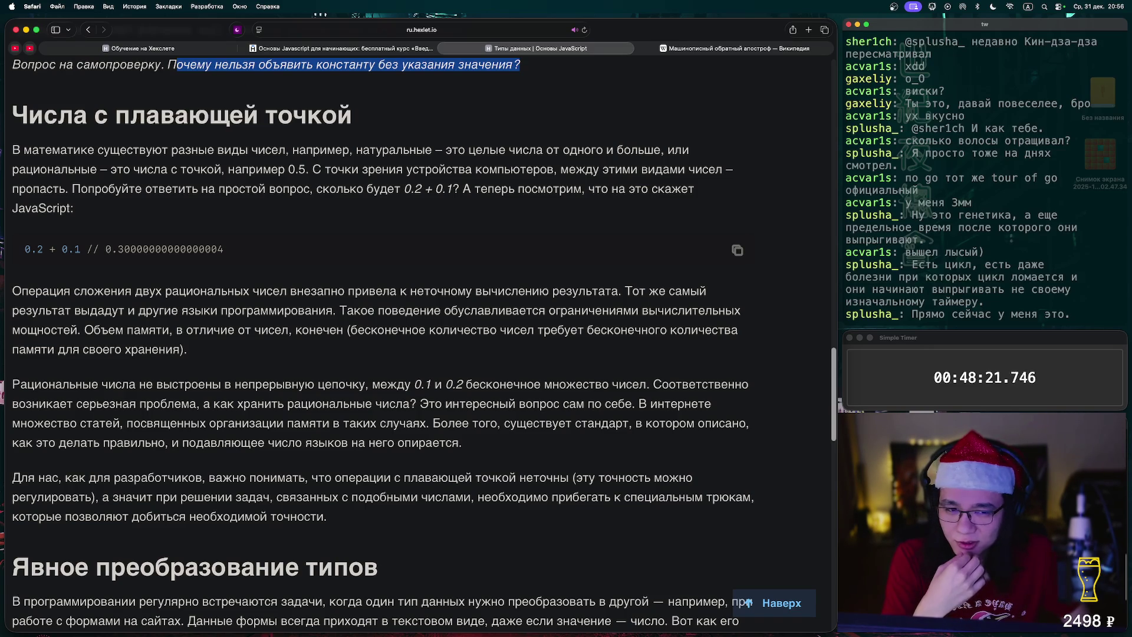
scroll(413, 330, "down", 1)
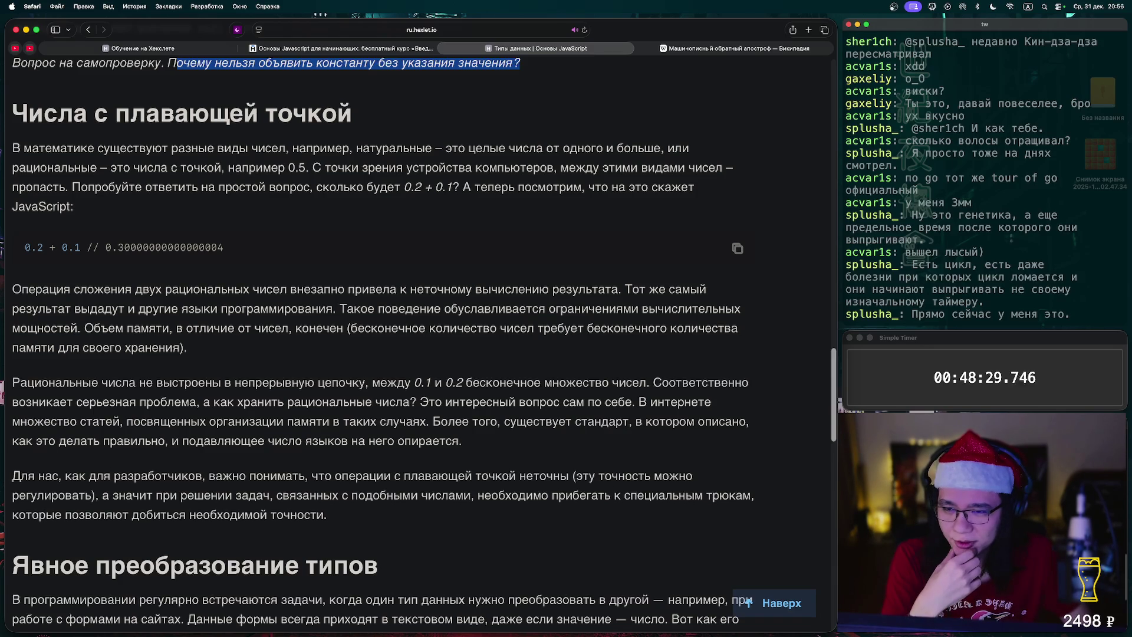
scroll(383, 344, "down", 2)
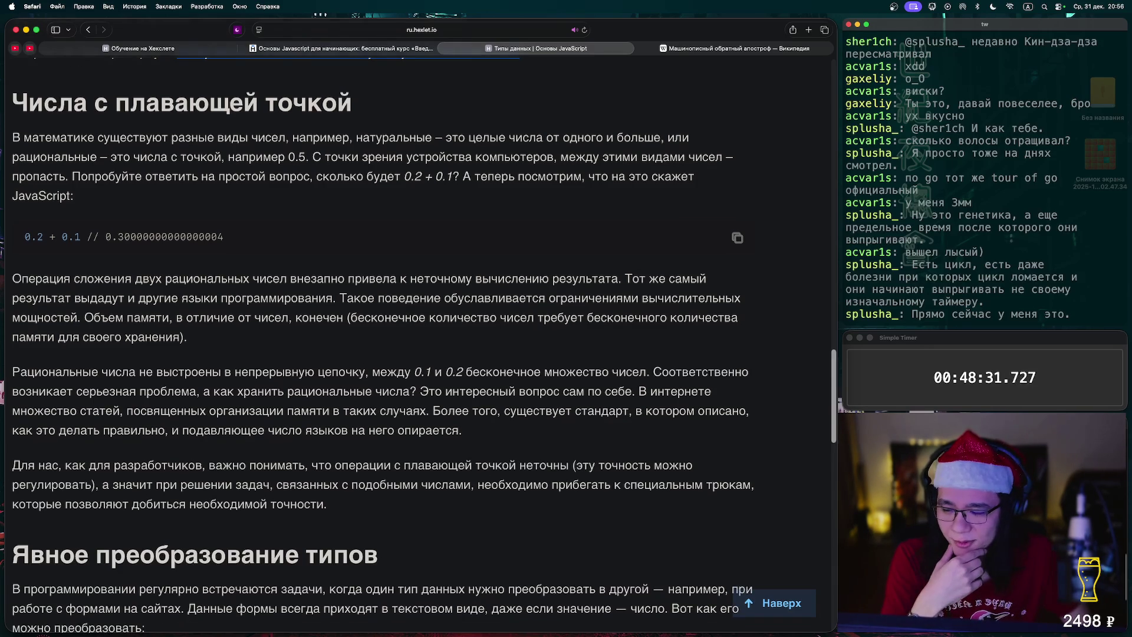
scroll(383, 327, "down", 1)
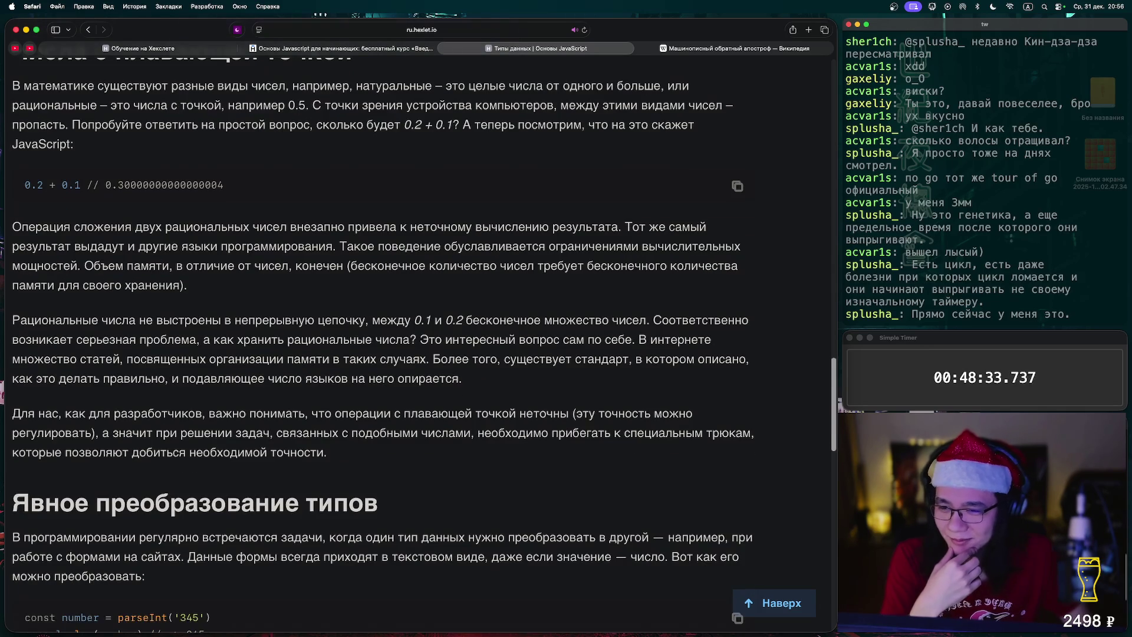
scroll(384, 324, "down", 1)
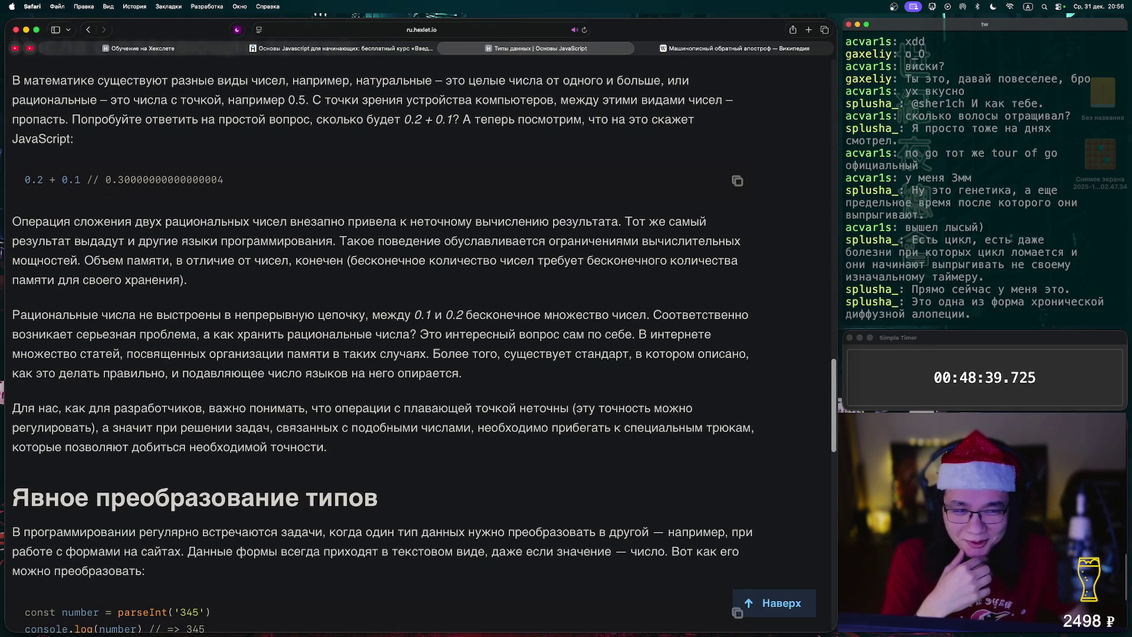
scroll(383, 327, "down", 1)
scroll(383, 327, "down", 1)
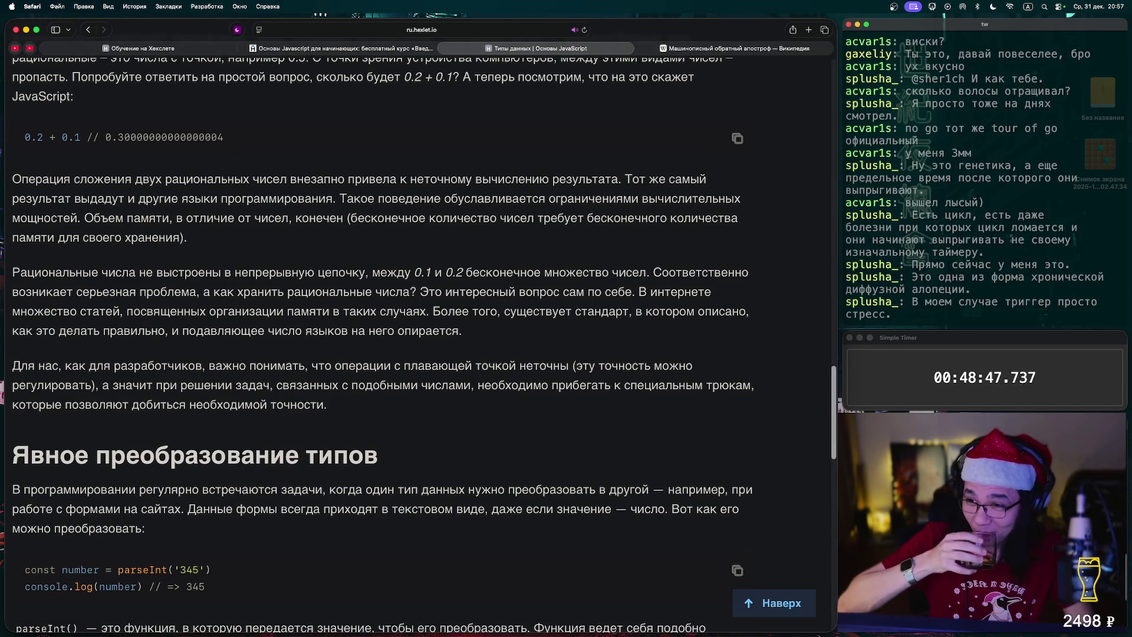
scroll(413, 342, "down", 1)
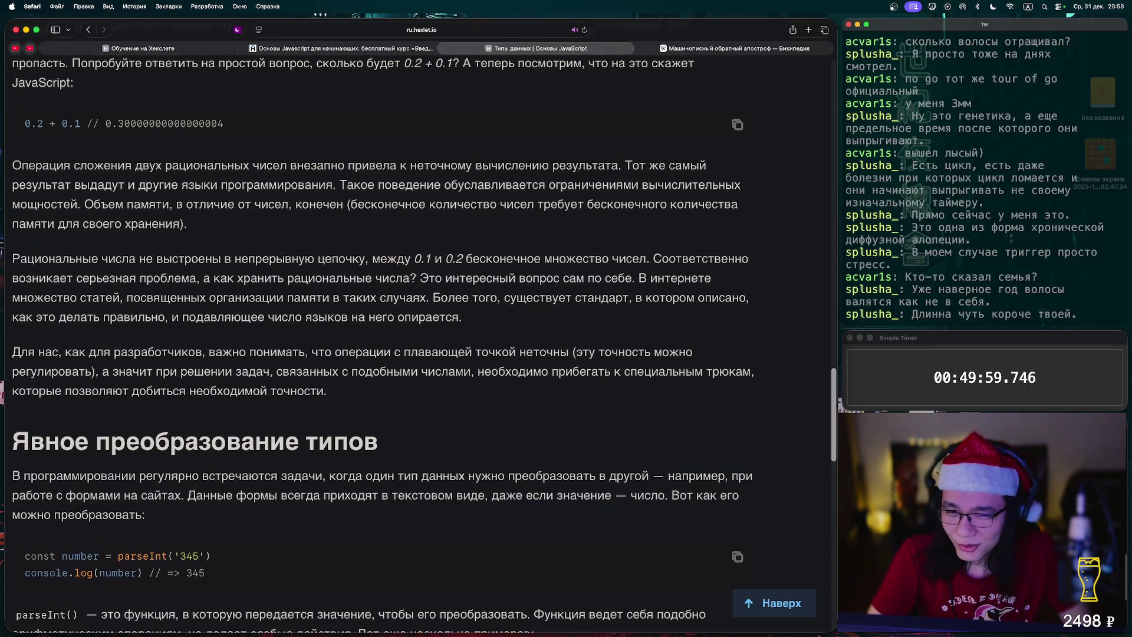
scroll(384, 345, "down", 1)
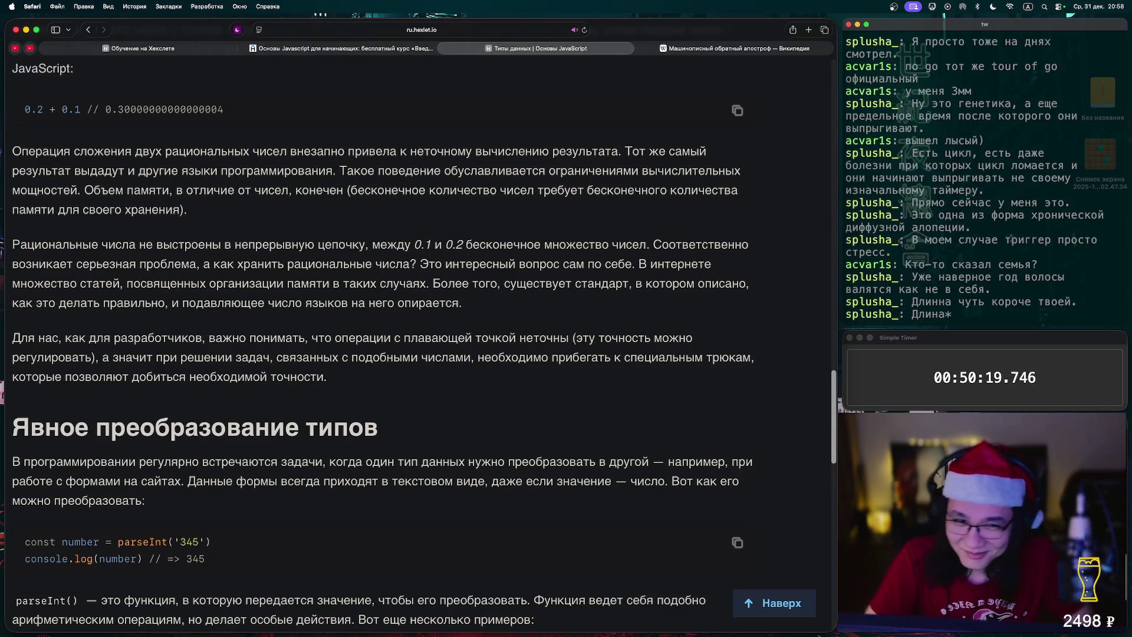
scroll(413, 342, "down", 3)
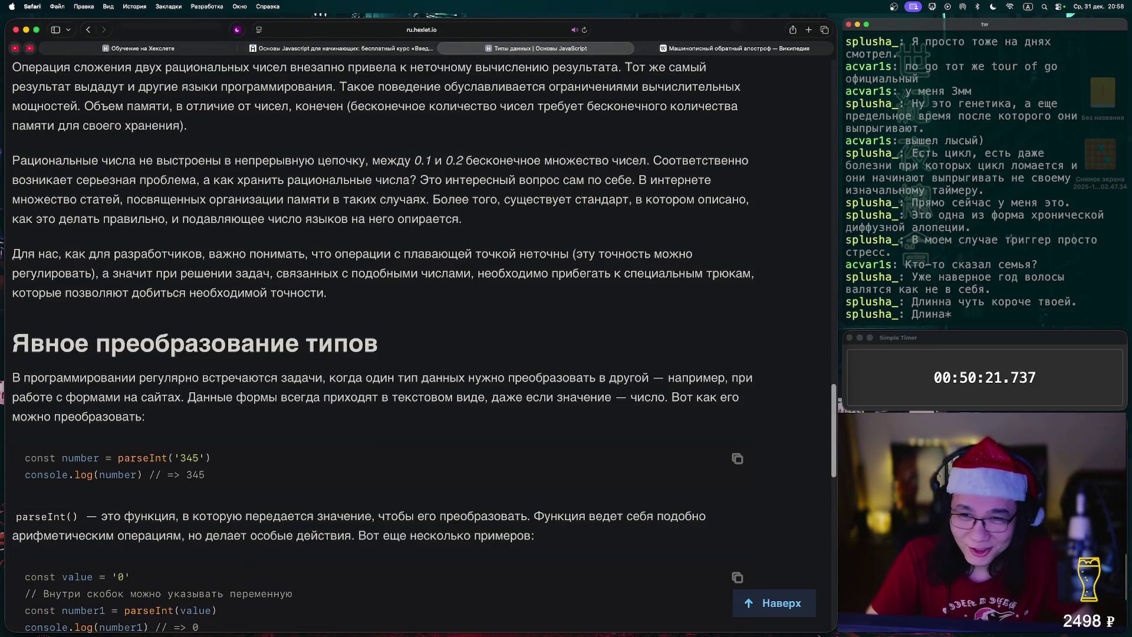
scroll(413, 348, "up", 1)
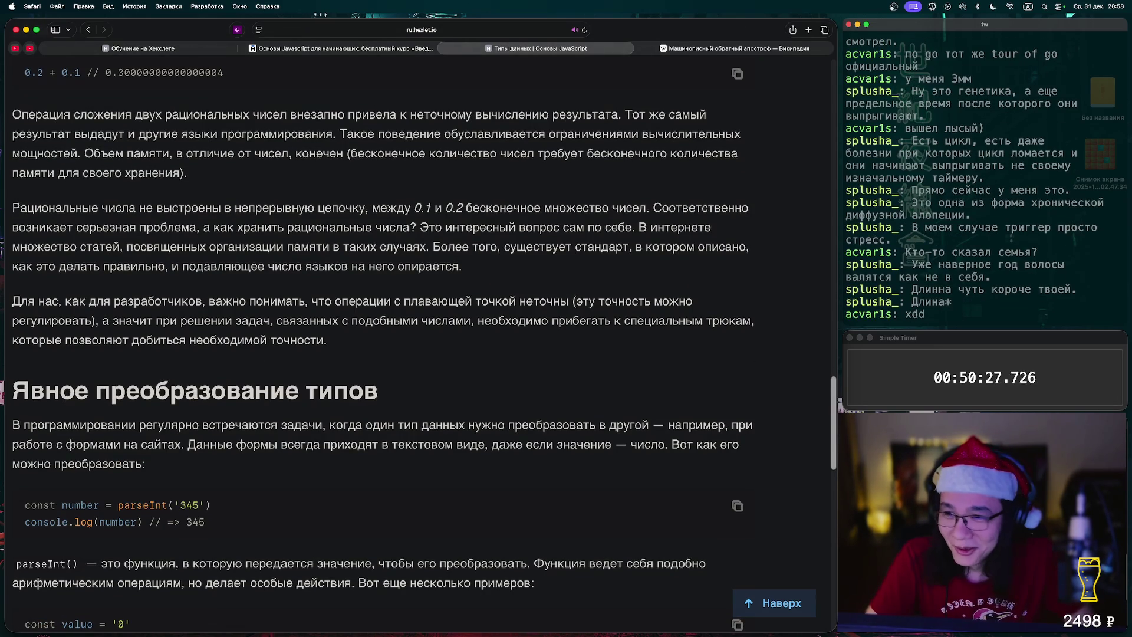
scroll(413, 348, "up", 1)
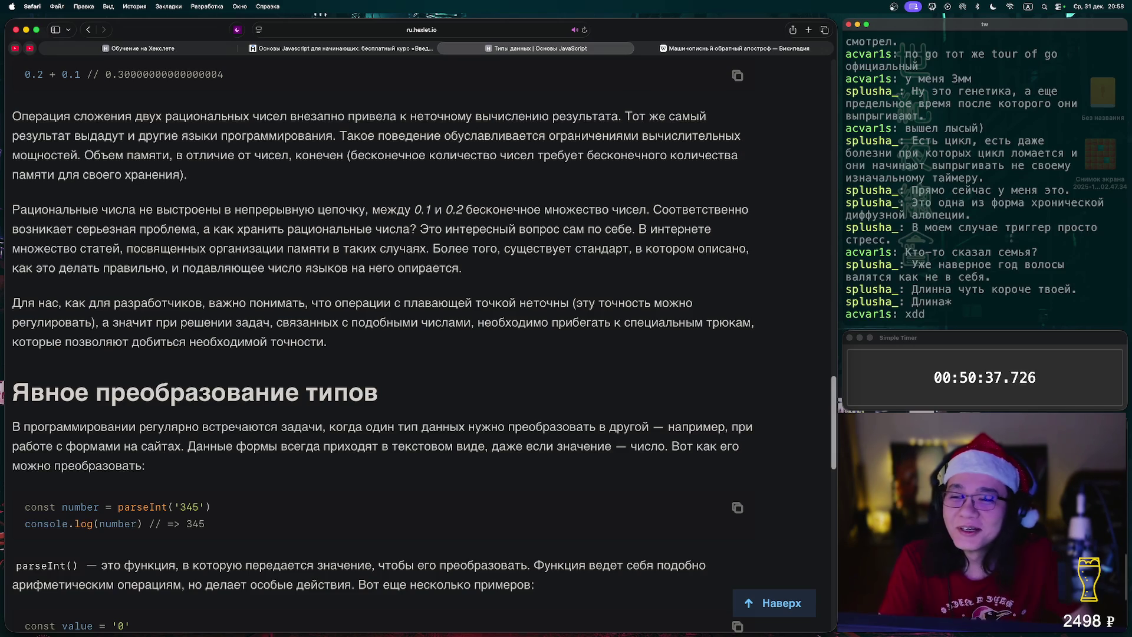
scroll(421, 346, "down", 2)
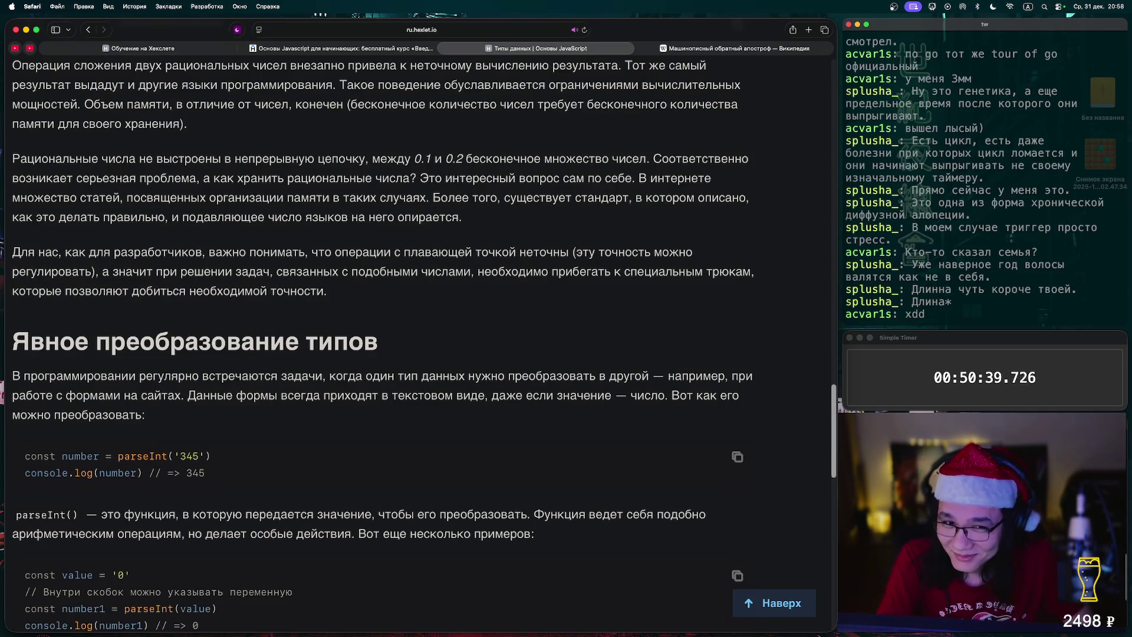
Skim to the end of the Data types article, then proceed to the 'Тесты: Типы данных' quiz
scroll(422, 346, "down", 1)
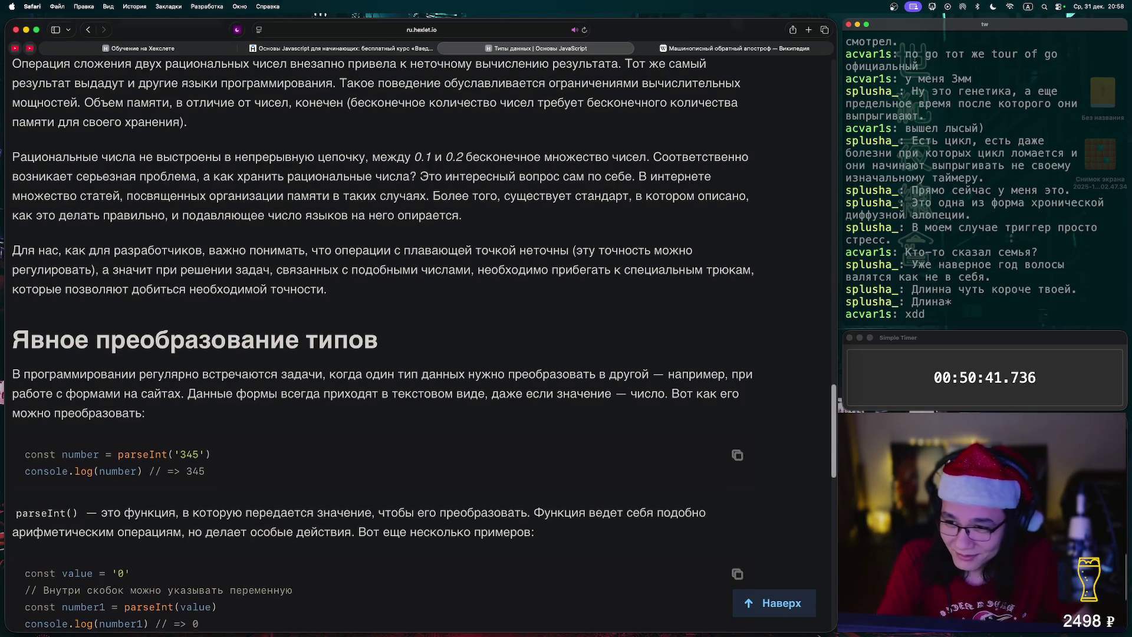
scroll(421, 345, "down", 5)
scroll(421, 345, "down", 2)
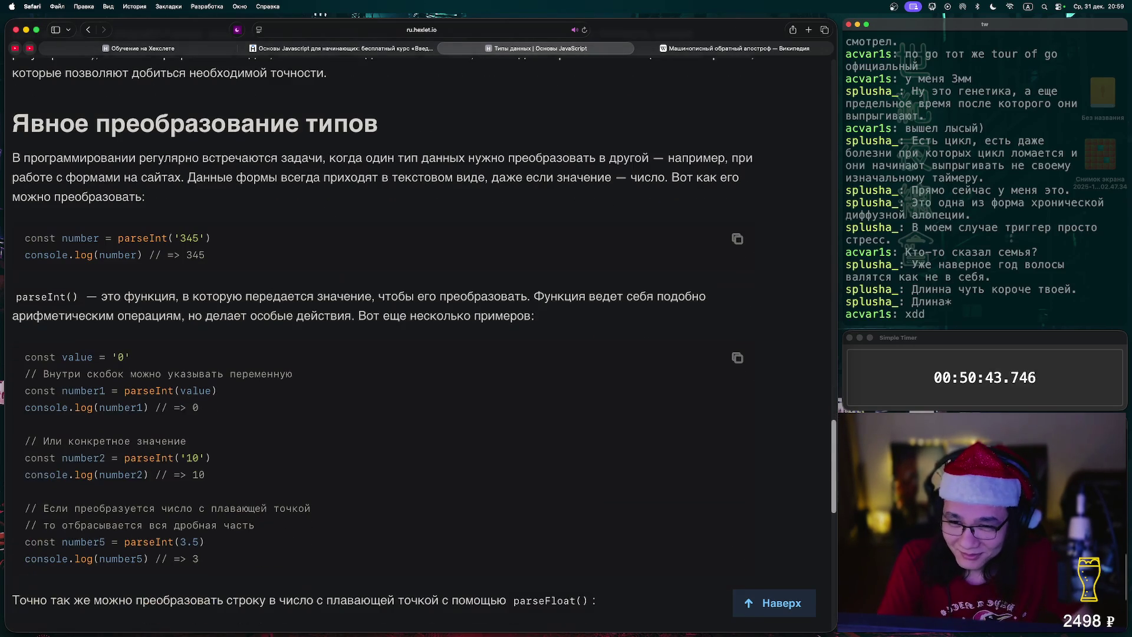
scroll(422, 346, "down", 1)
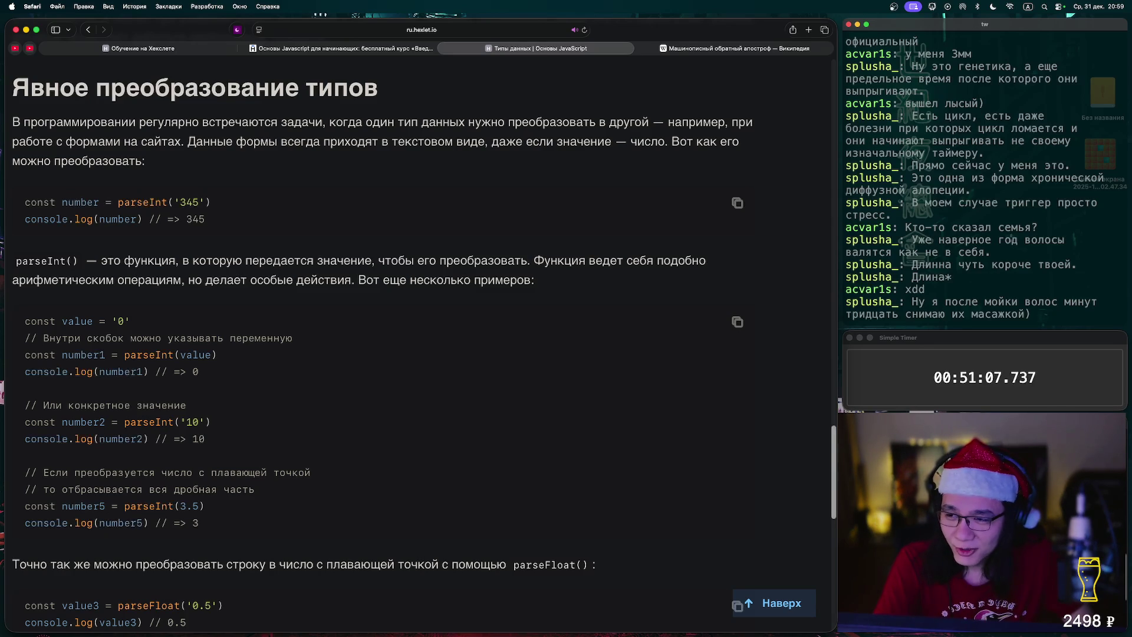
scroll(383, 348, "down", 2)
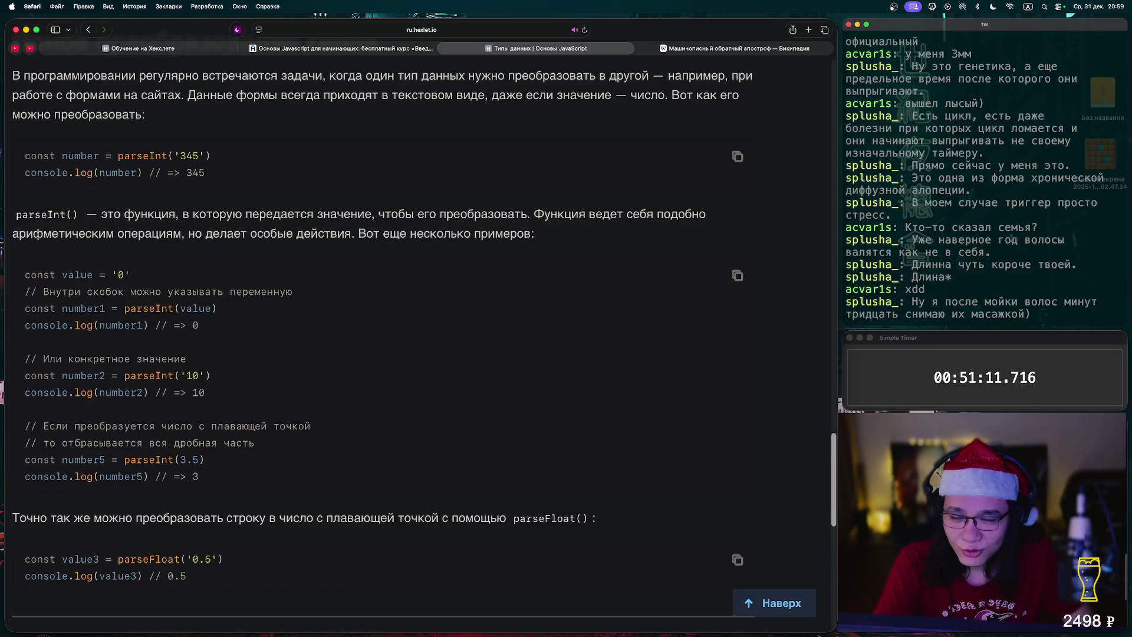
scroll(383, 348, "up", 2)
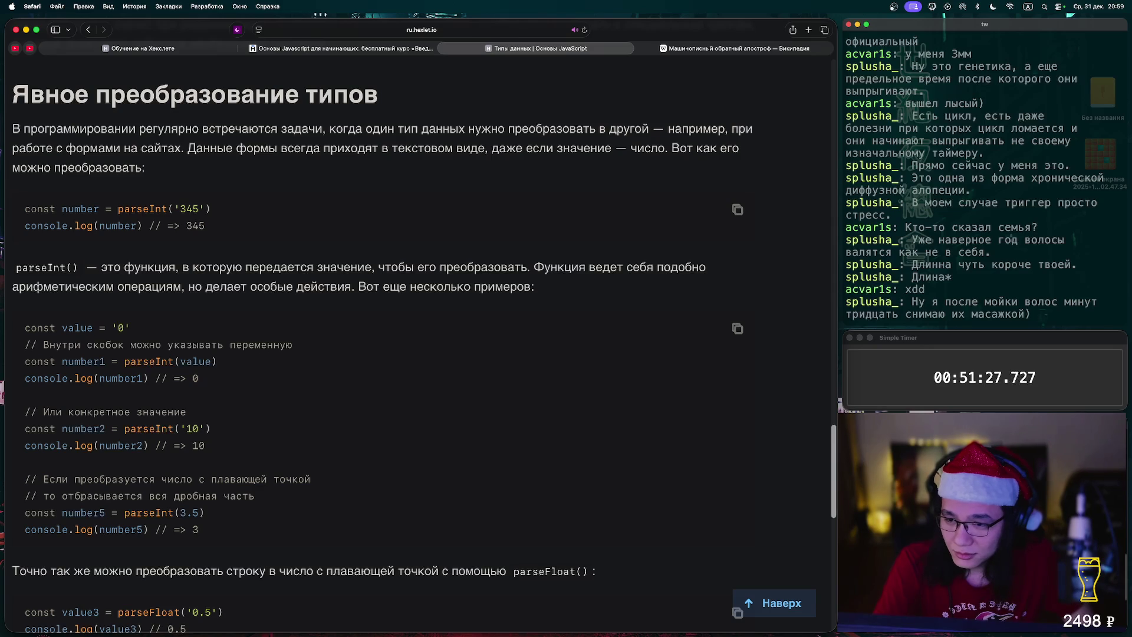
scroll(383, 348, "down", 3)
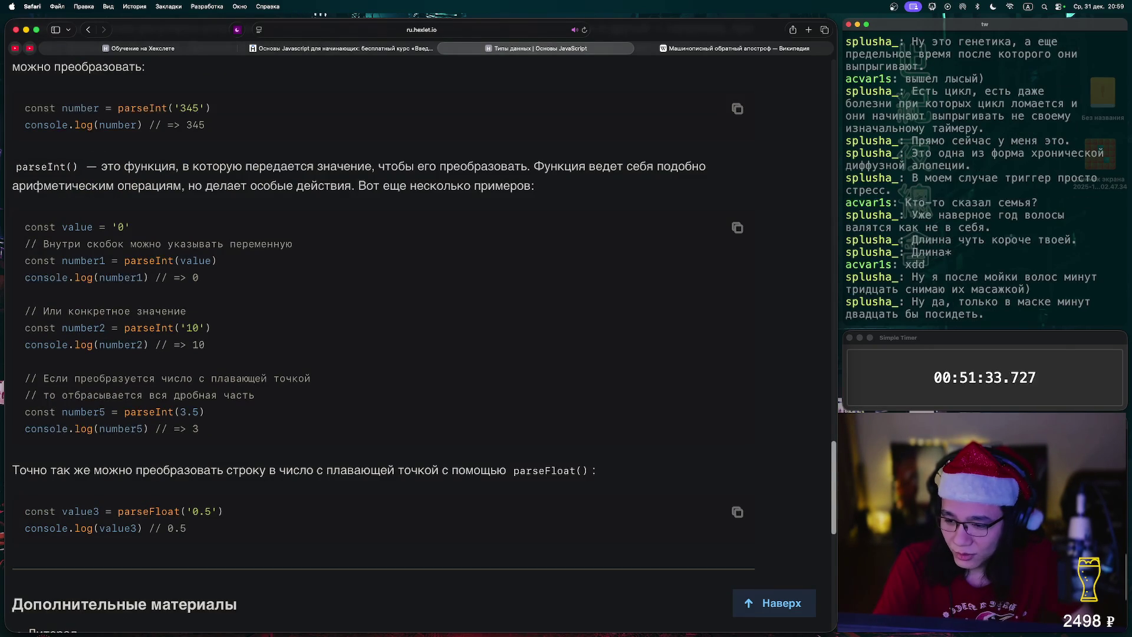
scroll(383, 347, "down", 5)
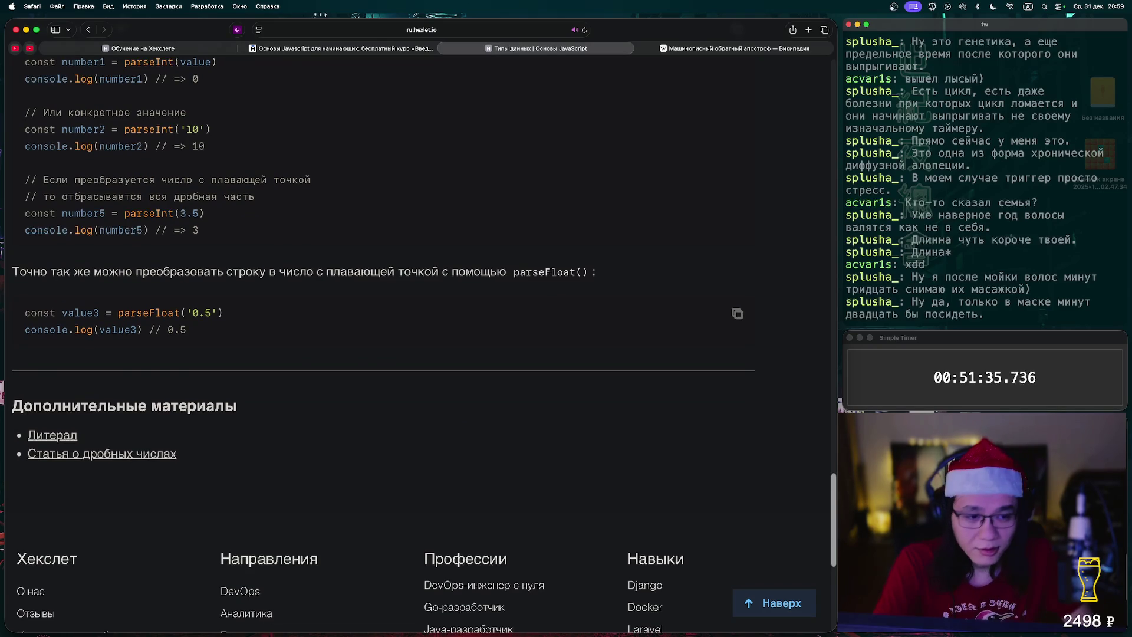
scroll(384, 348, "up", 20)
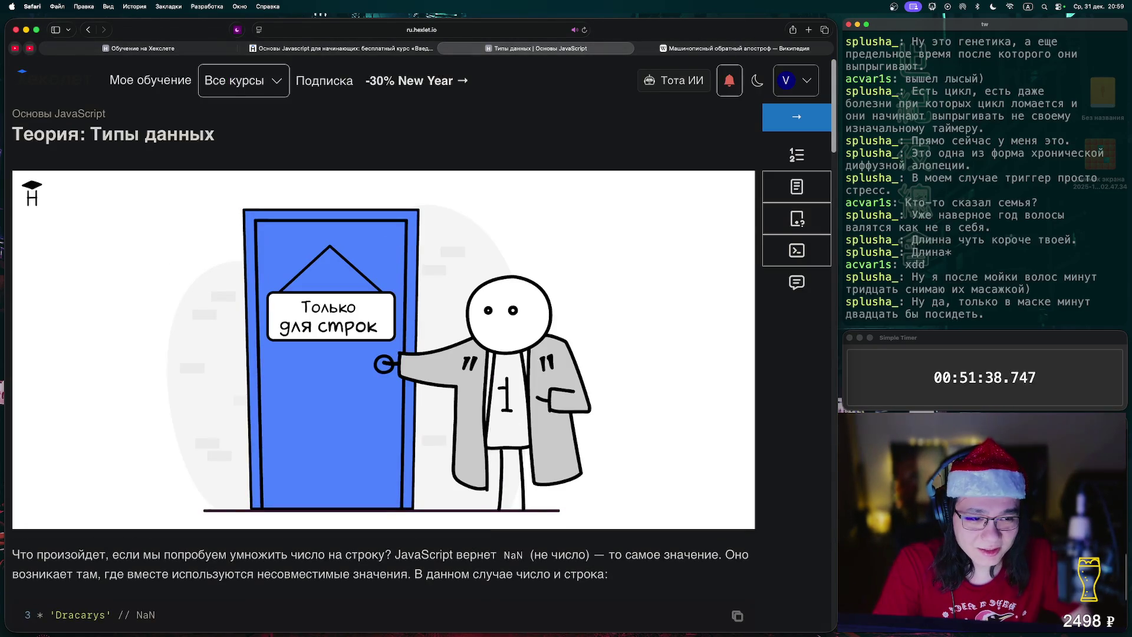
left_click(796, 116)
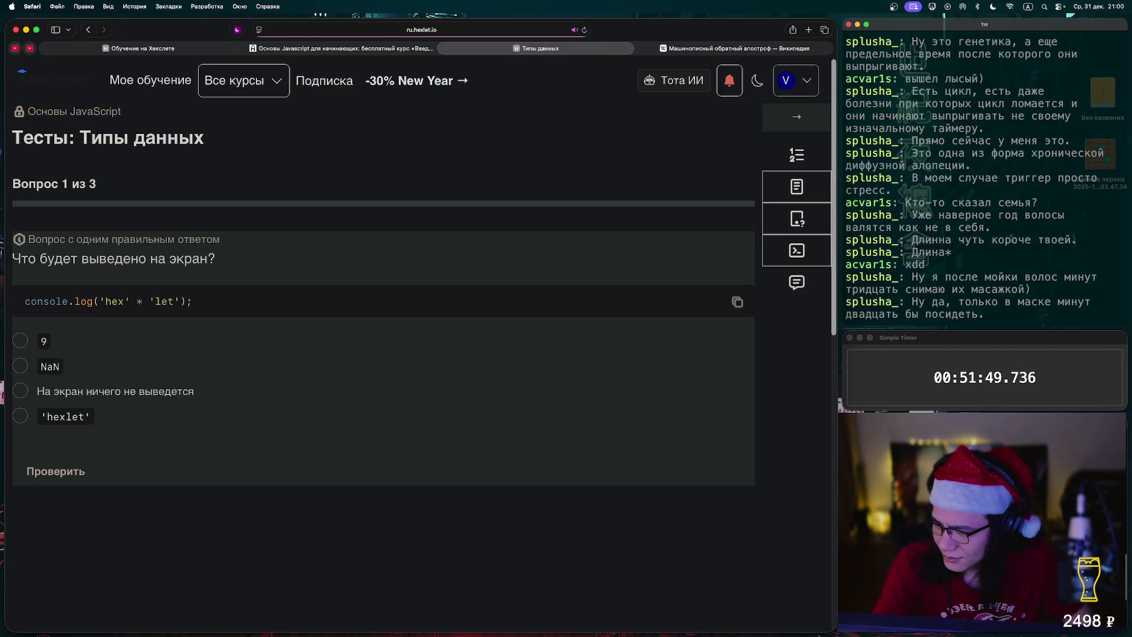
Answer the quiz with NaN, string, and 'console.log doesn't reveal the type', then continue
left_click(20, 366)
left_click(55, 471)
left_click(55, 471)
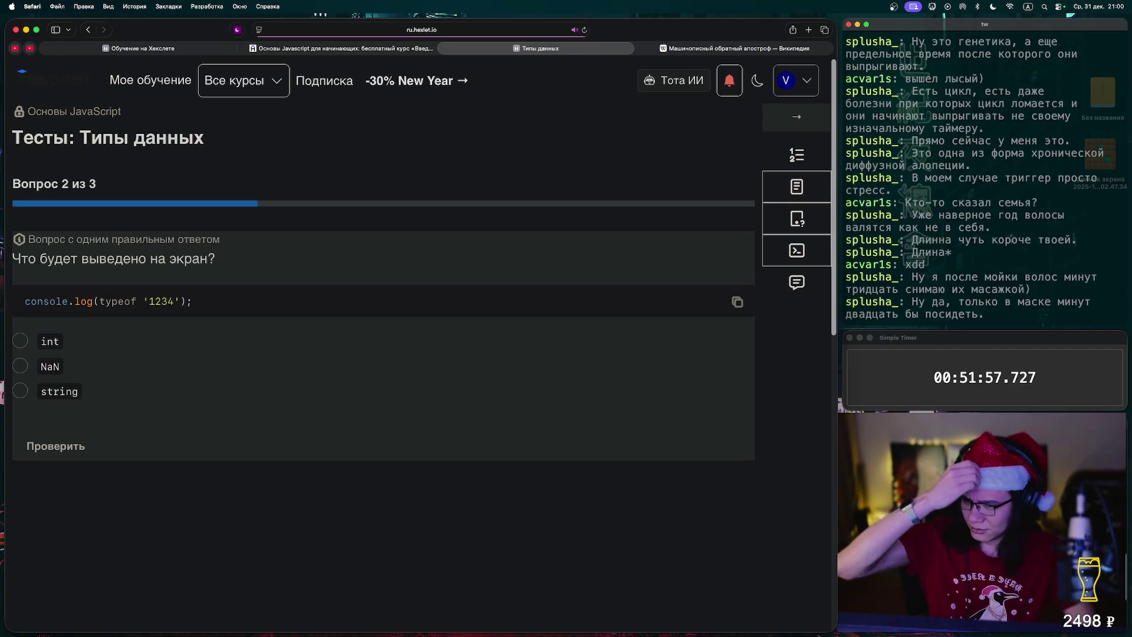
left_click(20, 390)
left_click(55, 446)
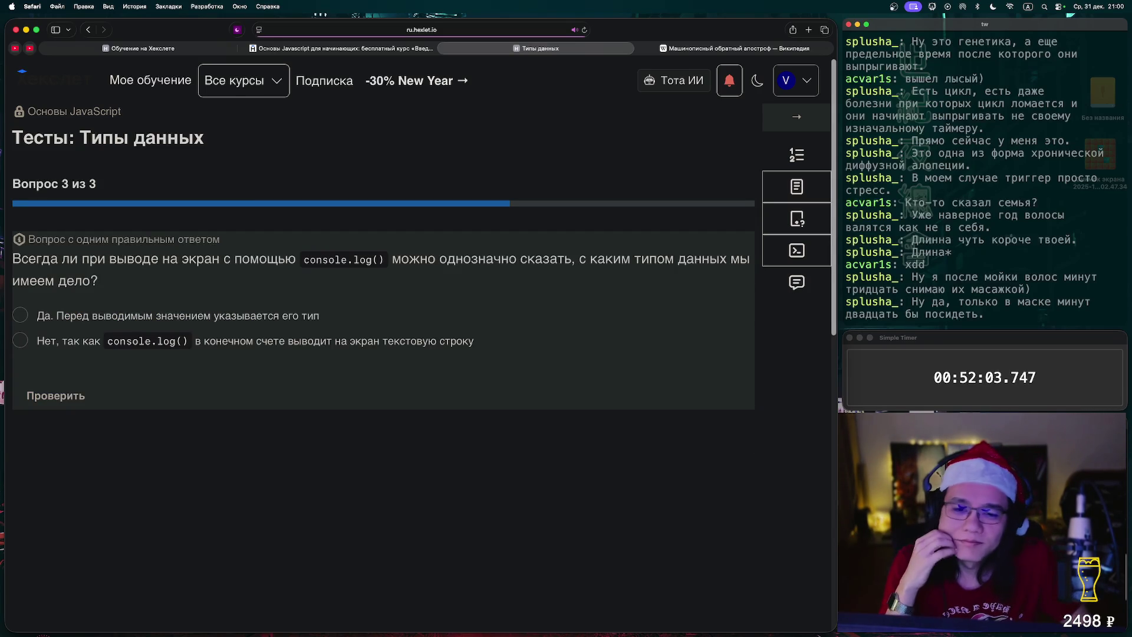
left_click(20, 340)
left_click(55, 395)
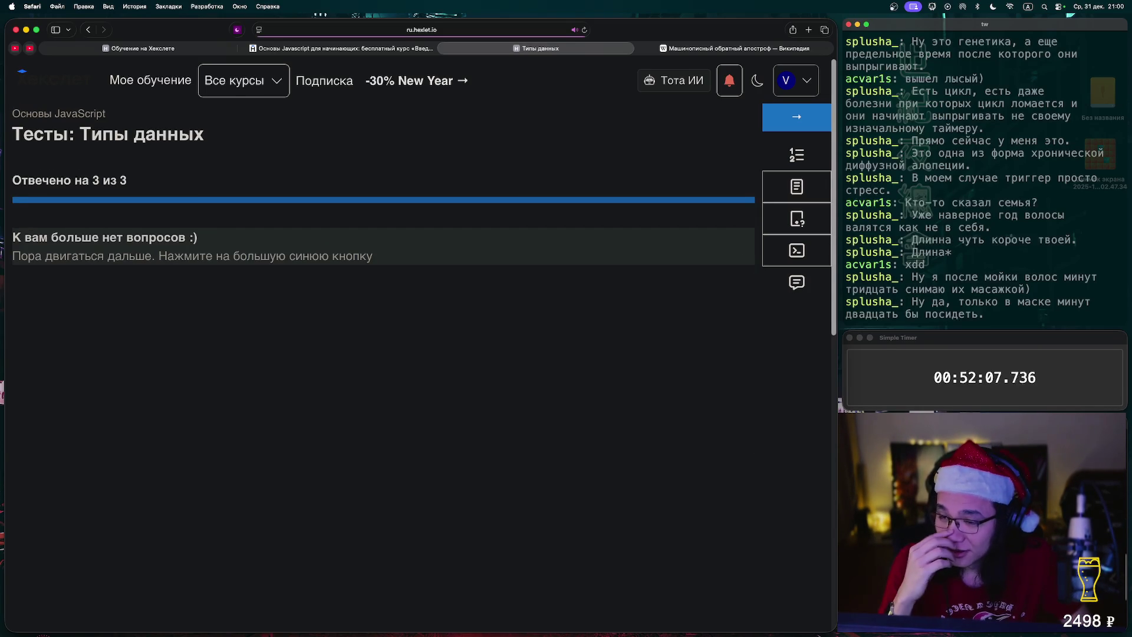
left_click(796, 117)
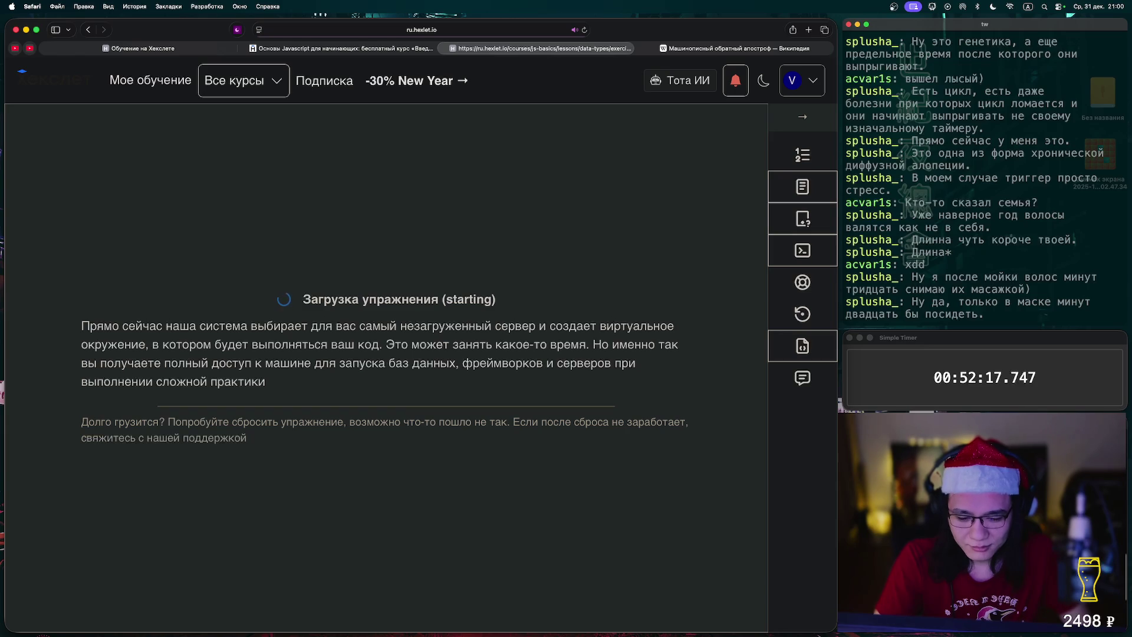
type("console.log*()")
Fix line 5 to console.log(num);, run the tests printing -0.304, and continue to the next lesson
key("BackSpace")
key("BackSpace")
type("(num);")
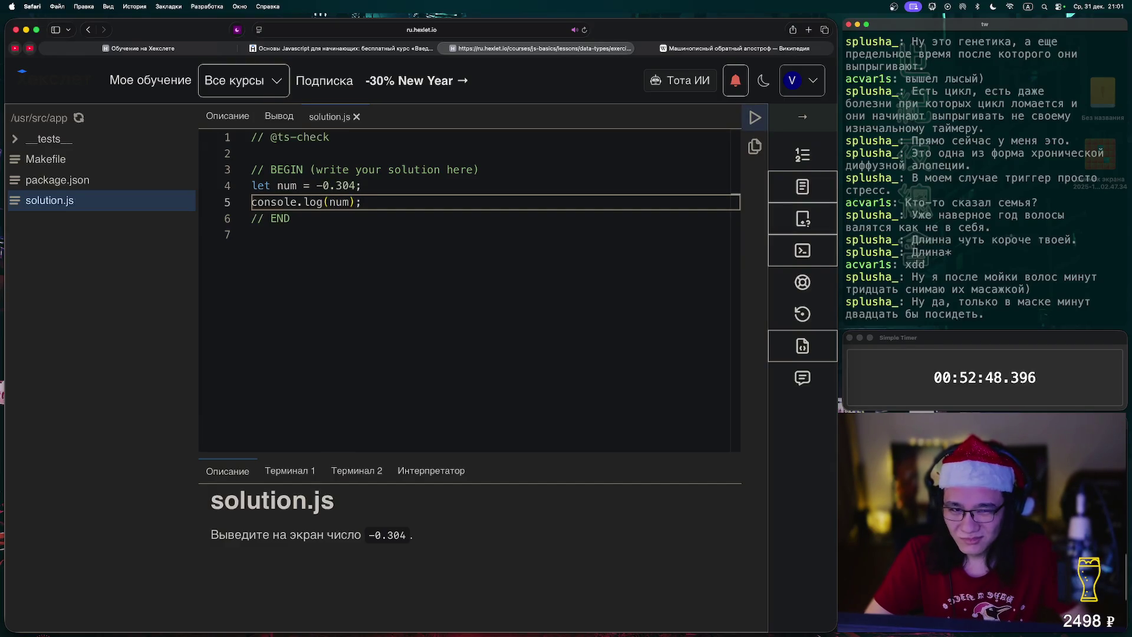
left_click(755, 118)
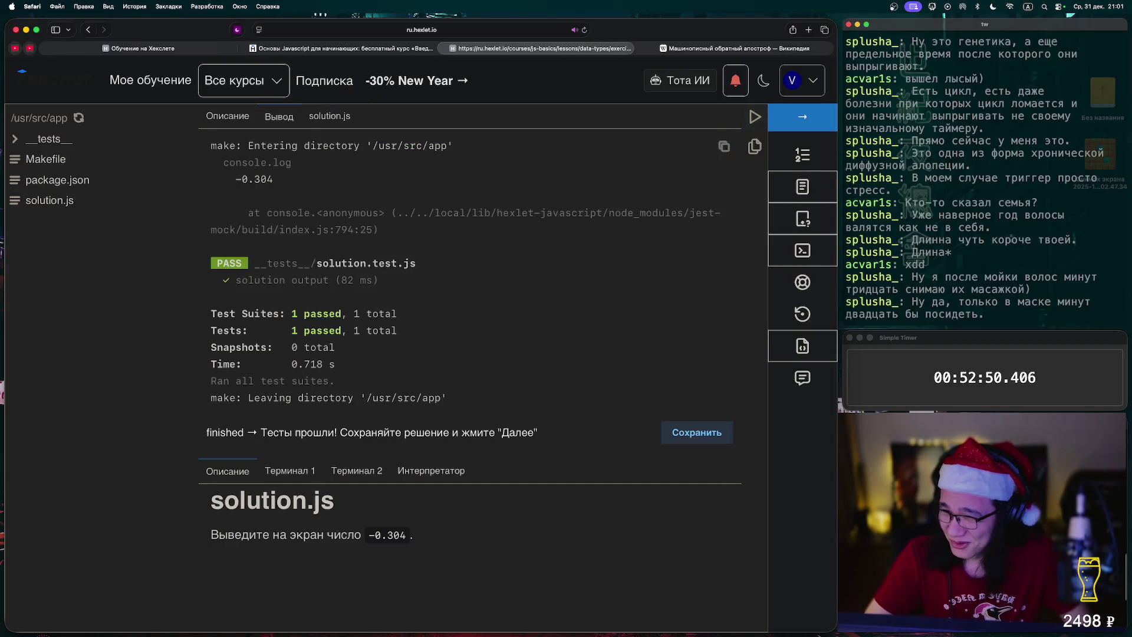
left_click(802, 117)
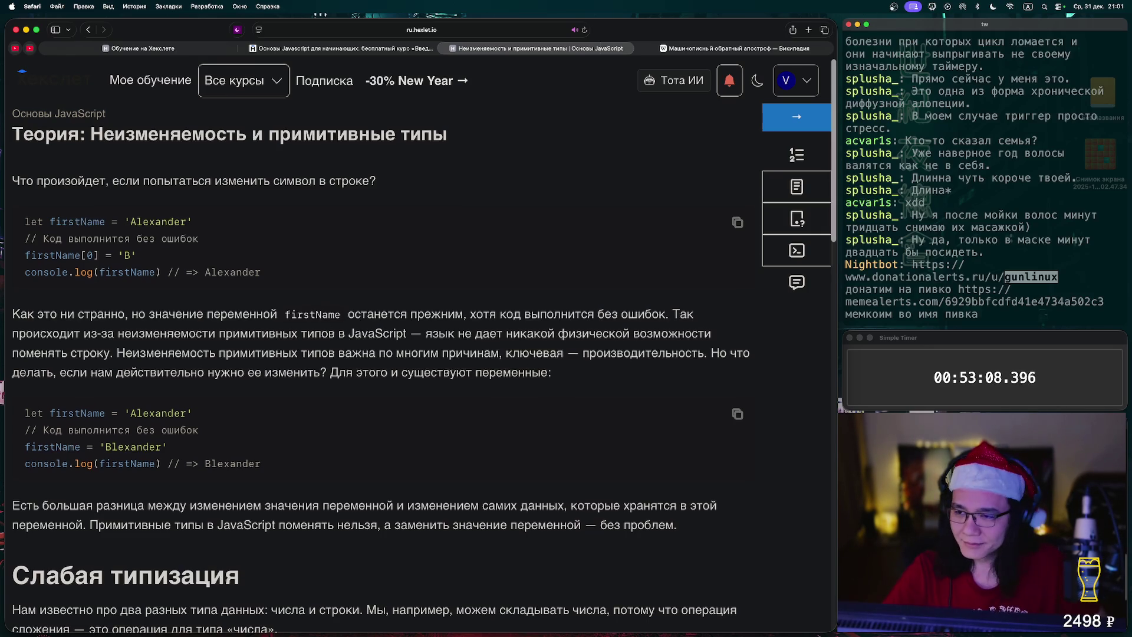
scroll(377, 354, "down", 3)
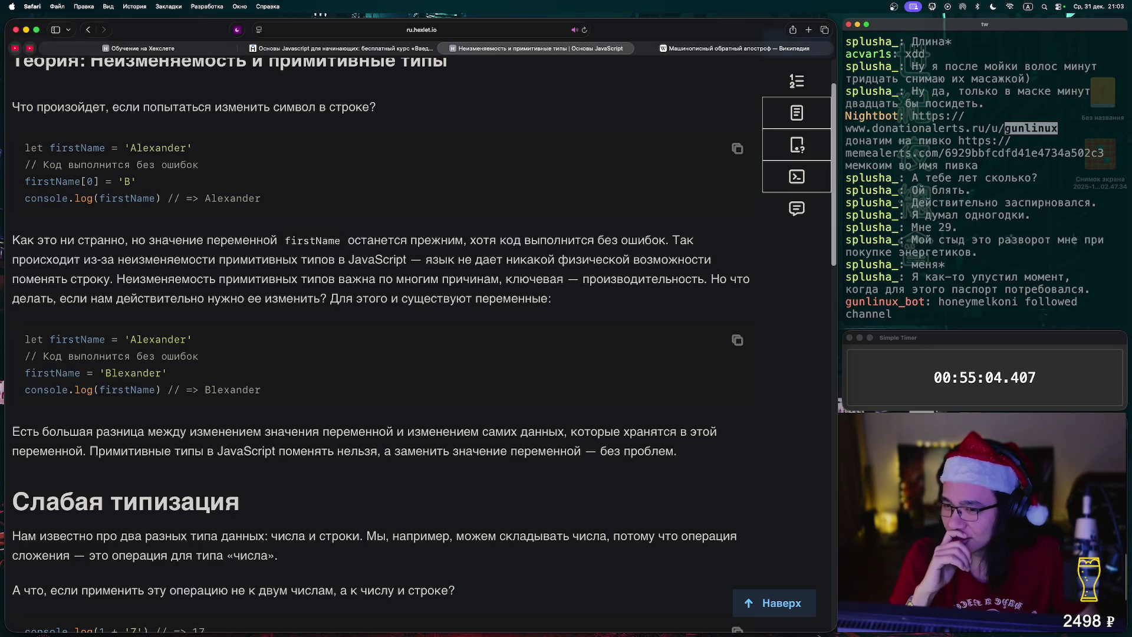
left_click_drag(205, 198, 261, 198)
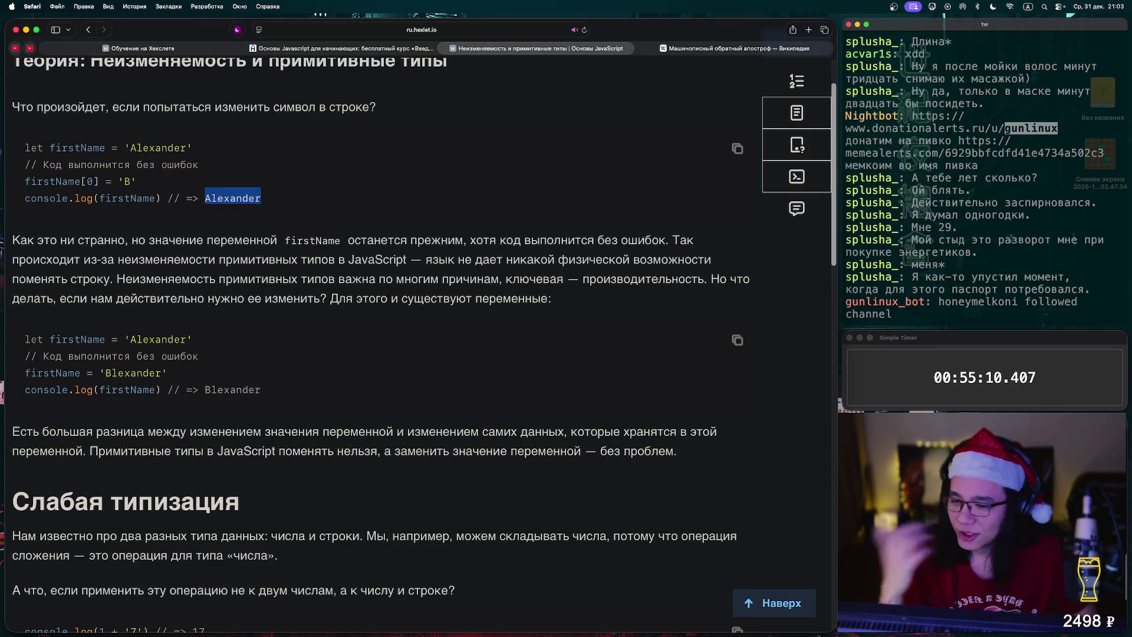
scroll(425, 328, "down", 1)
scroll(424, 345, "down", 5)
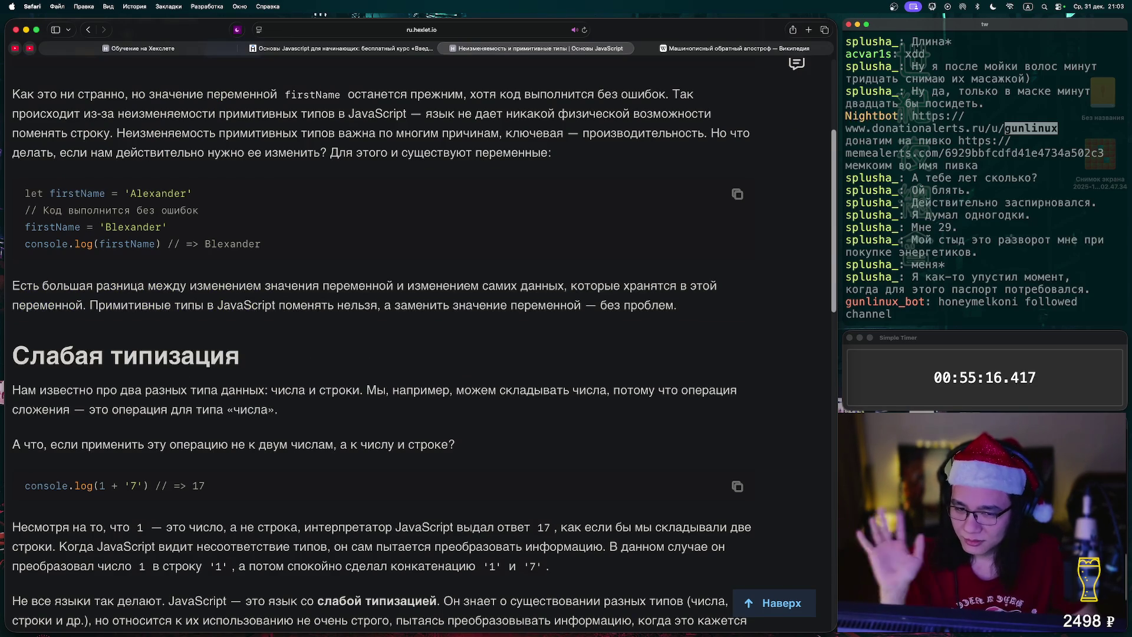
scroll(419, 345, "down", 10)
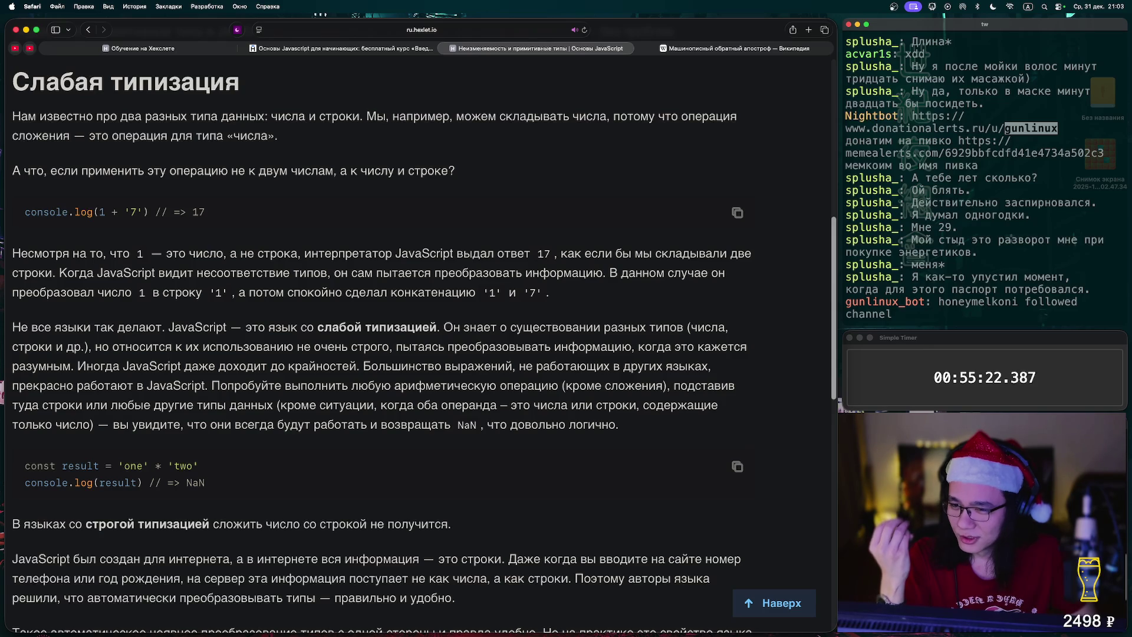
left_click_drag(205, 212, 25, 212)
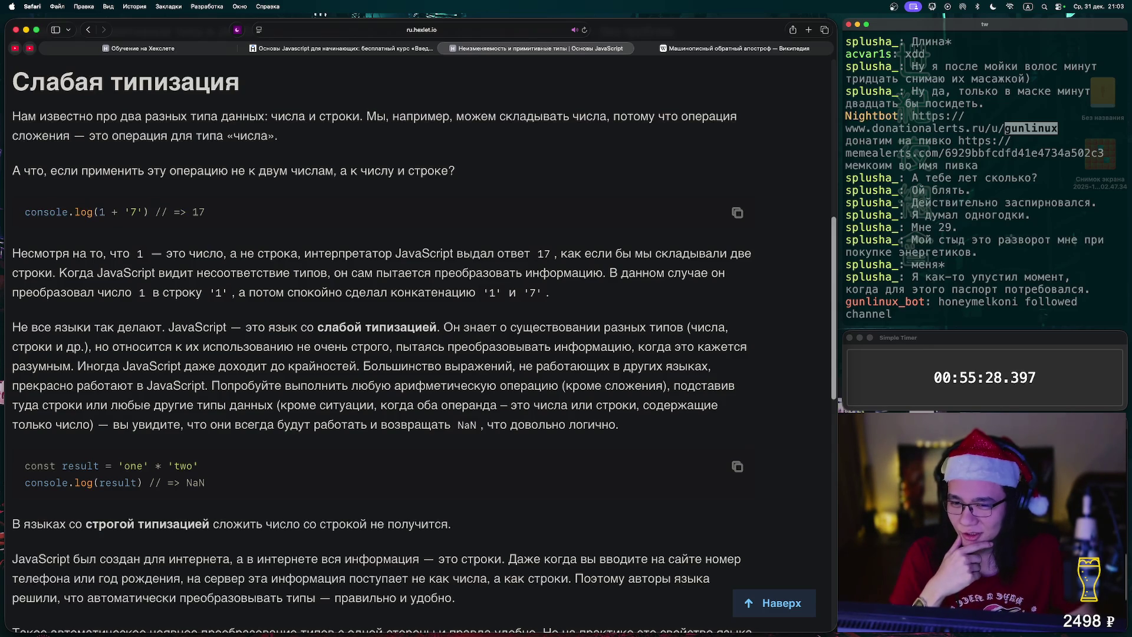
double_click(198, 212)
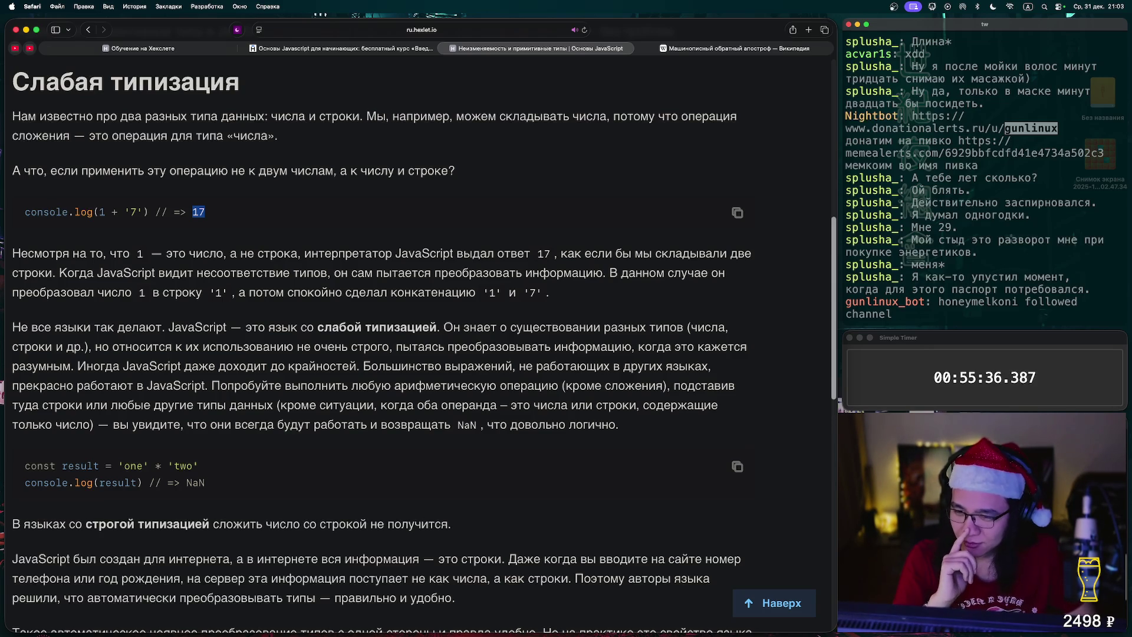
scroll(424, 344, "down", 1)
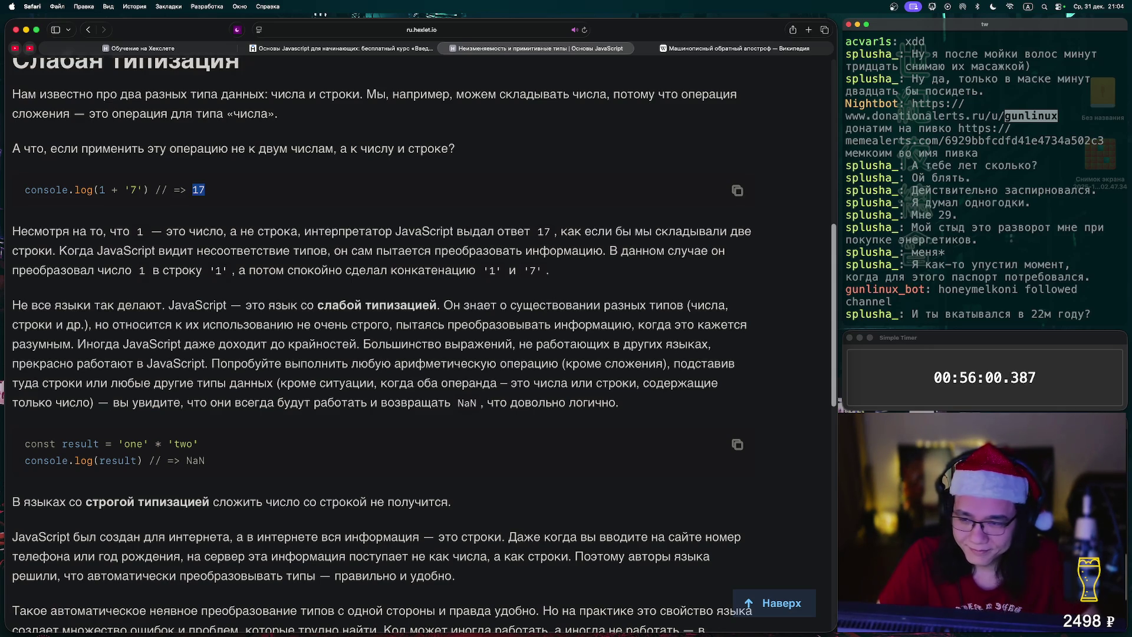
scroll(412, 330, "up", 2)
scroll(424, 343, "down", 2)
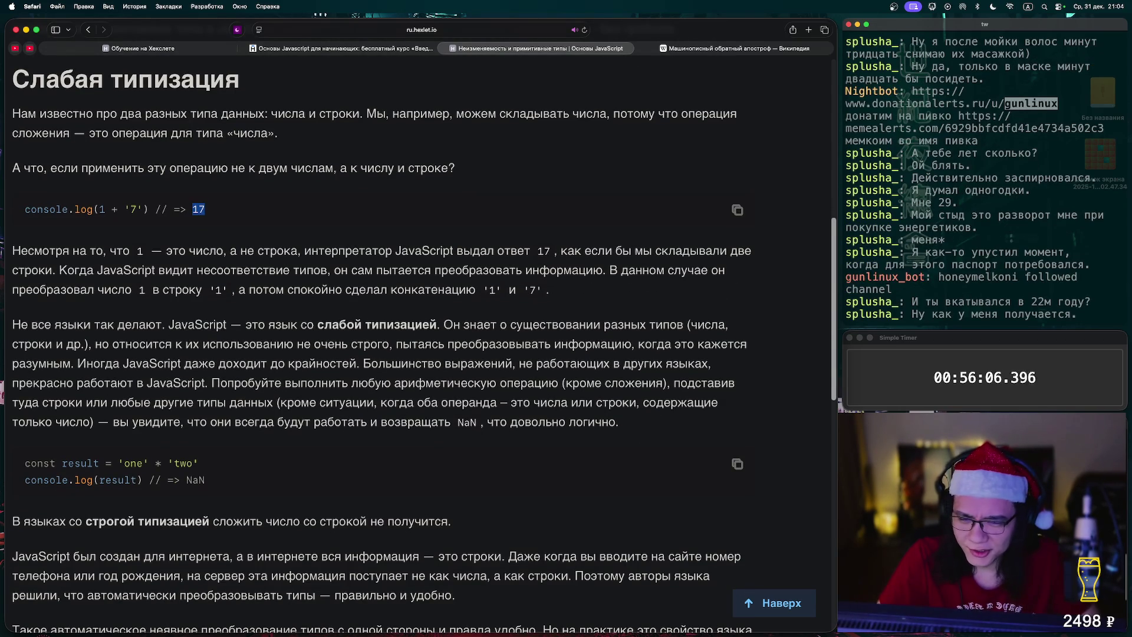
scroll(413, 330, "down", 3)
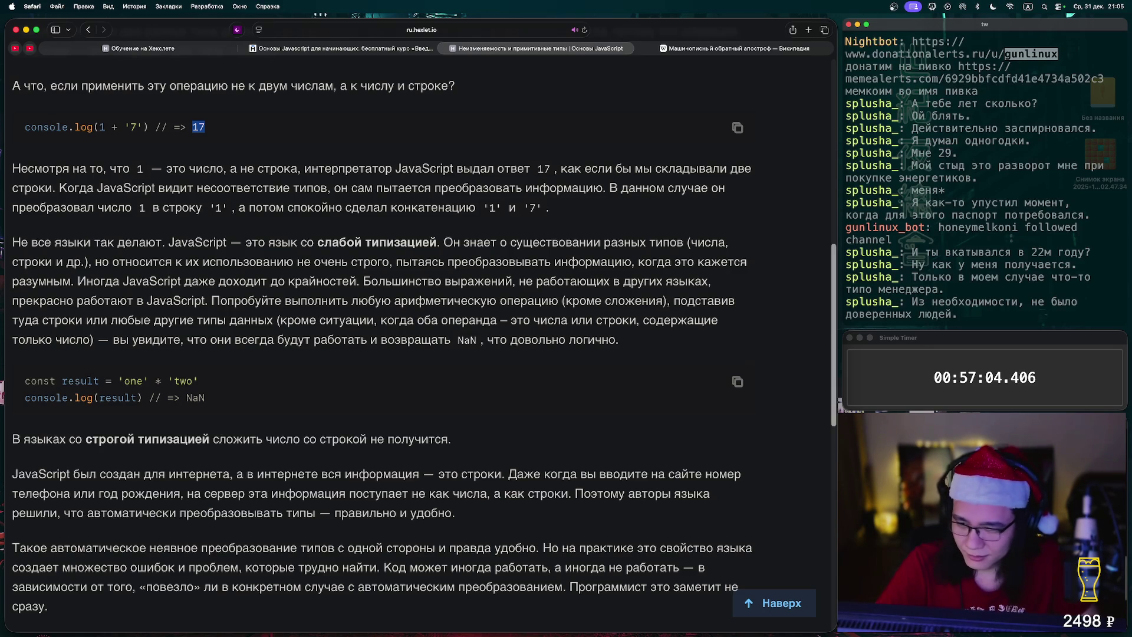
scroll(423, 345, "down", 2)
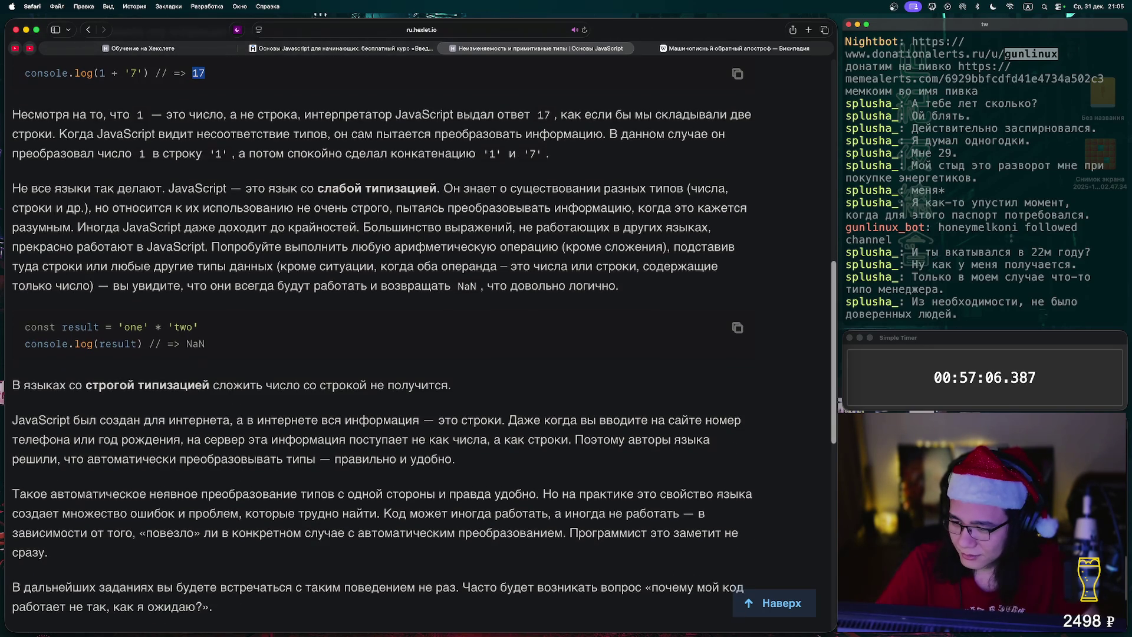
scroll(423, 345, "down", 3)
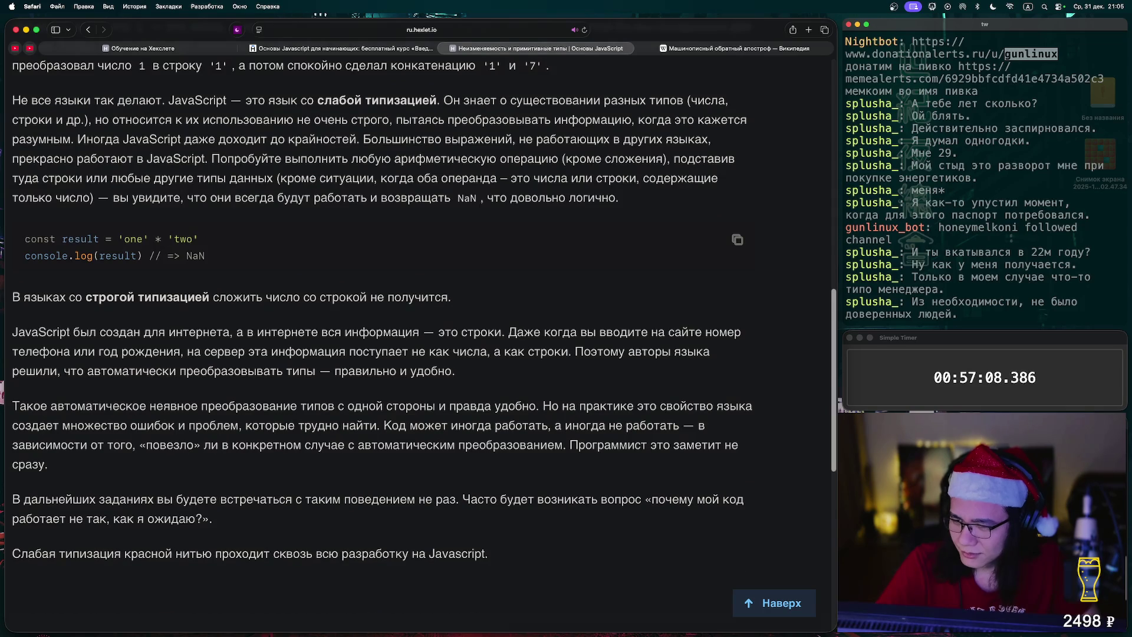
left_click_drag(205, 255, 37, 239)
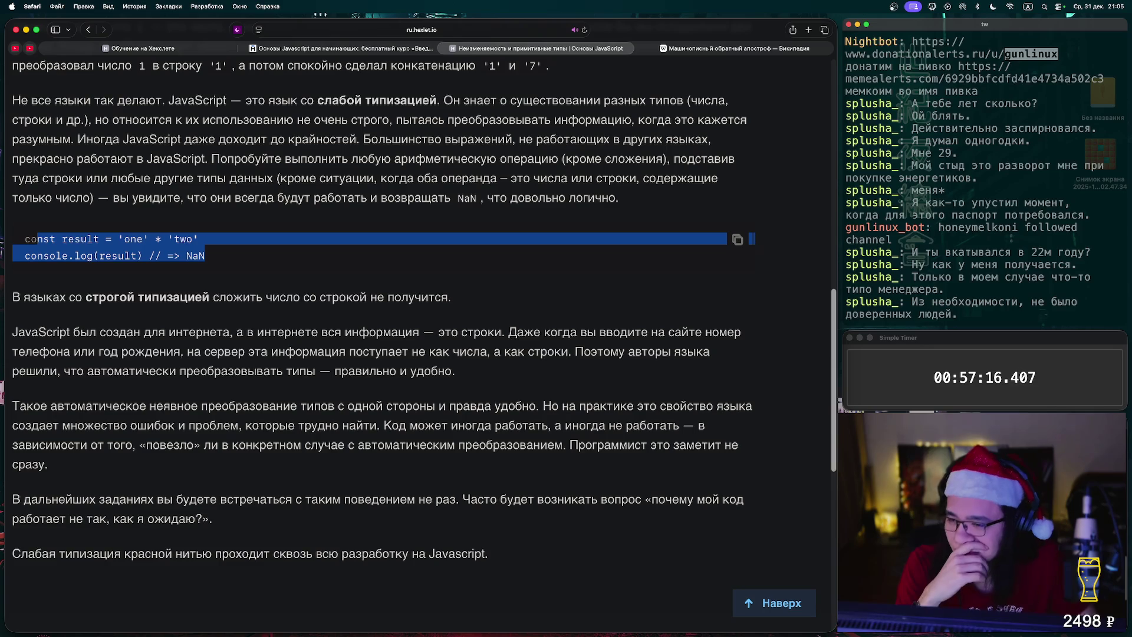
scroll(384, 308, "down", 1)
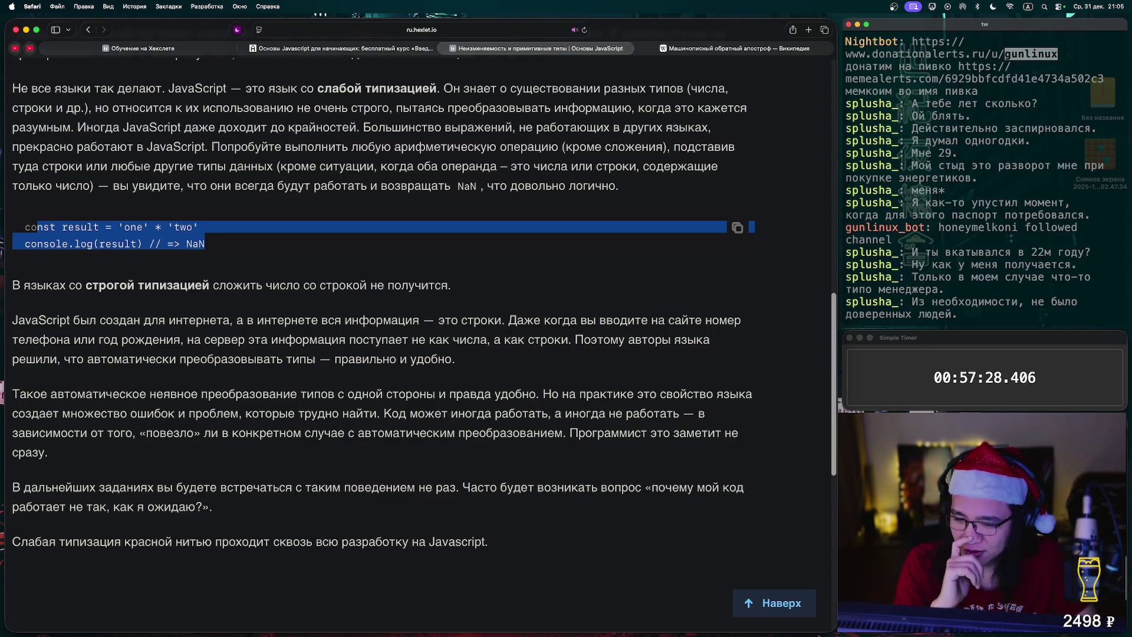
scroll(424, 349, "down", 2)
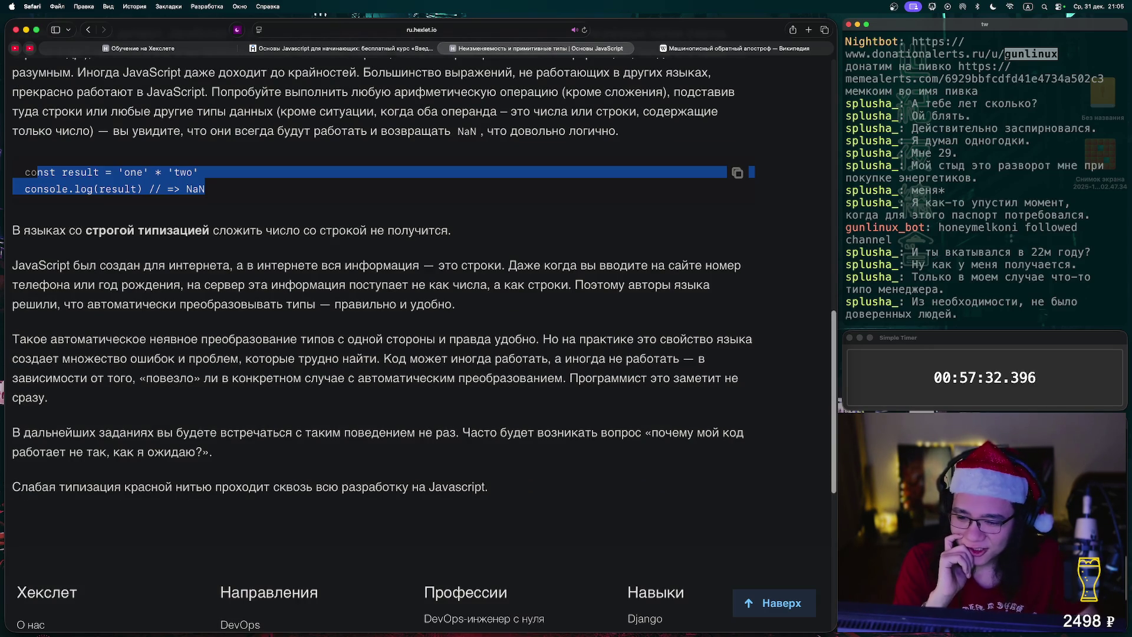
Return to the top of the lesson and try 55 as the answer to question 1
left_click(774, 602)
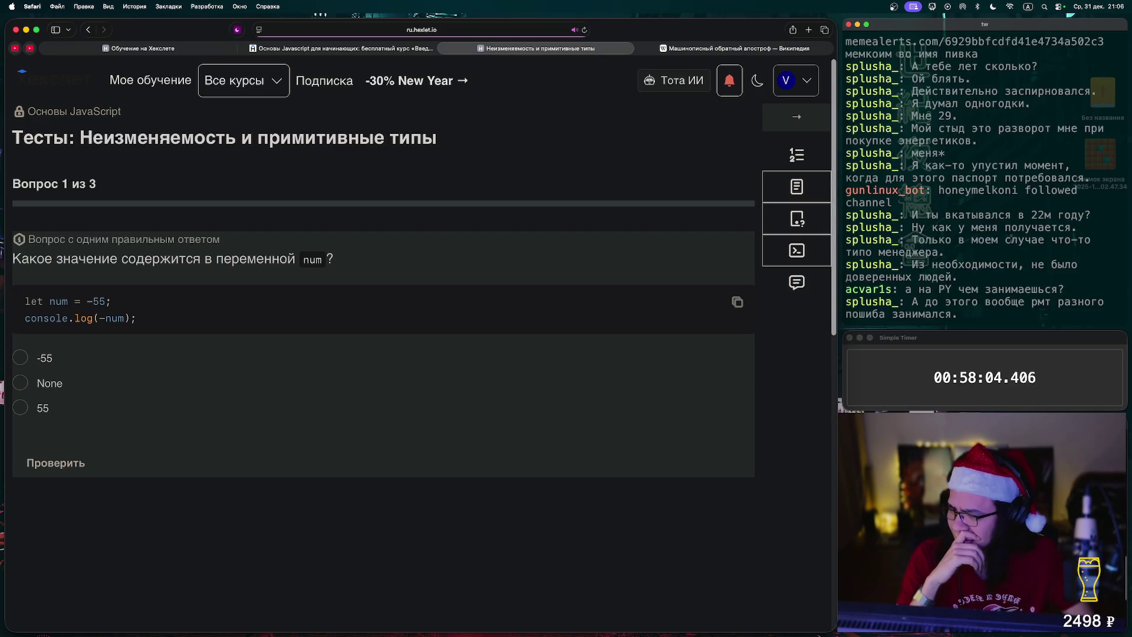
left_click(20, 407)
left_click(56, 462)
left_click(55, 462)
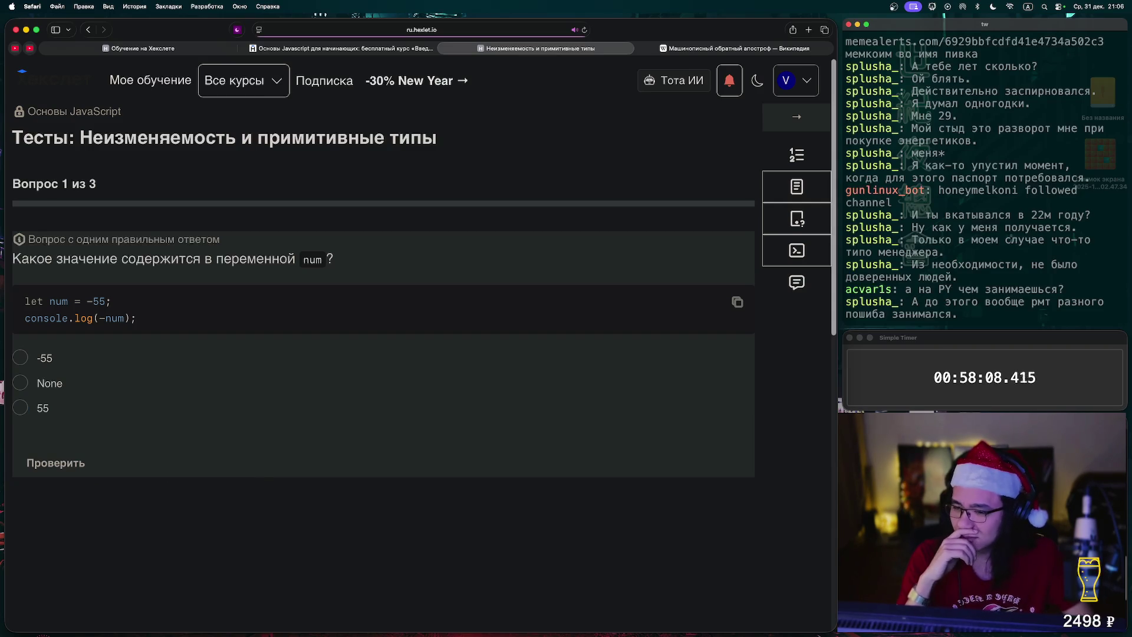
left_click(20, 407)
left_click(55, 463)
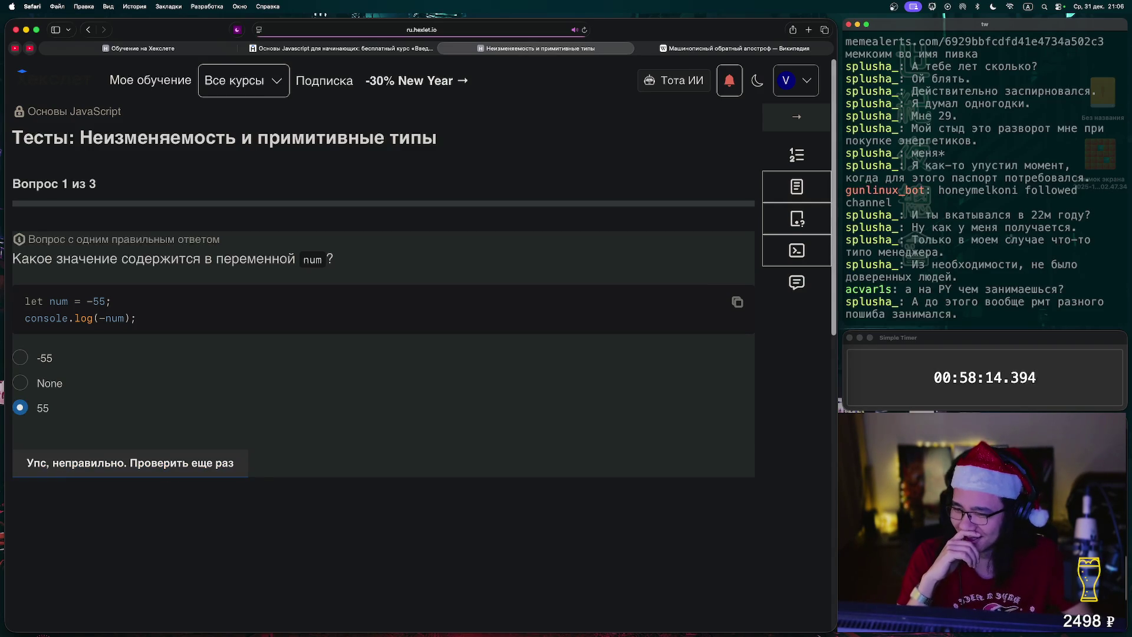
Retry question 1 with -55, then pick 'variables may be reassigned when needed' for question 2
left_click(20, 357)
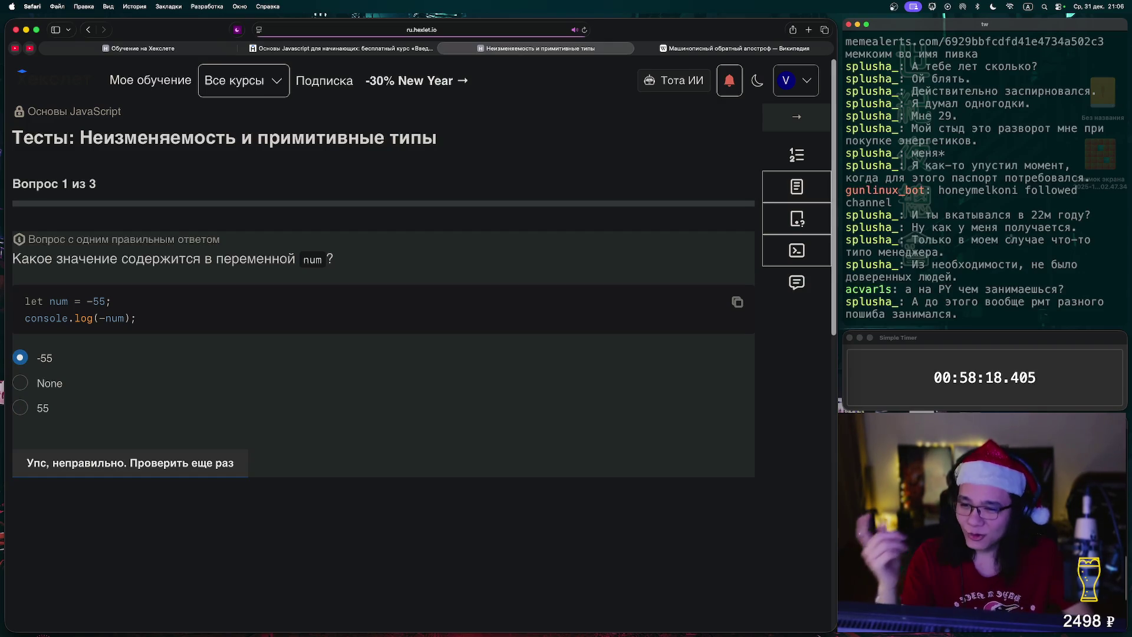
left_click(130, 463)
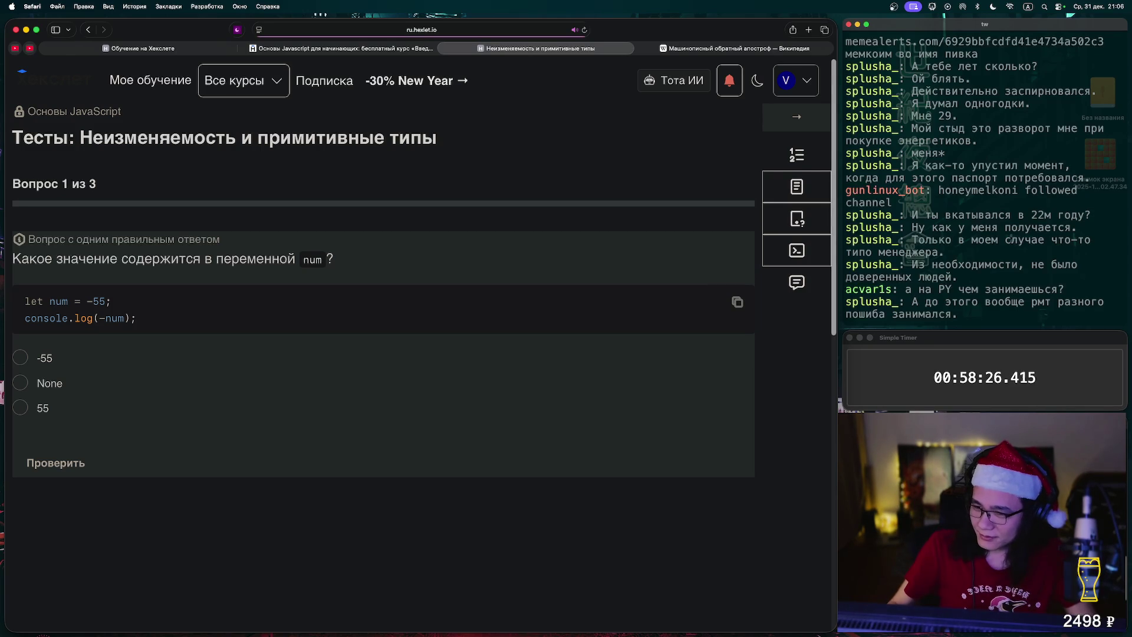
left_click(20, 357)
left_click(56, 463)
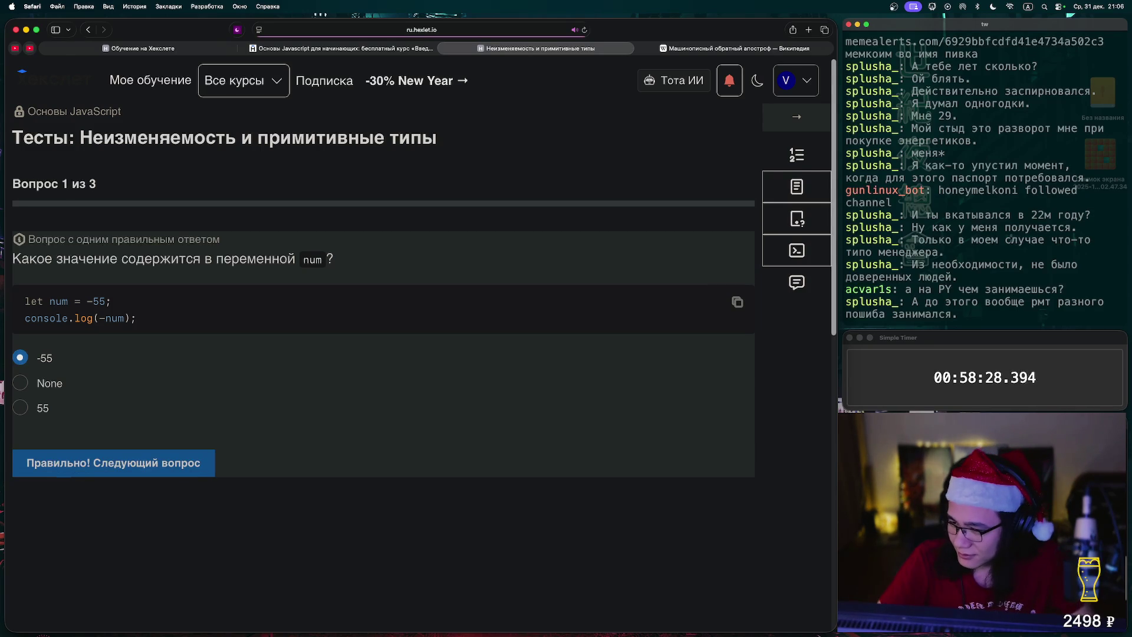
left_click(56, 463)
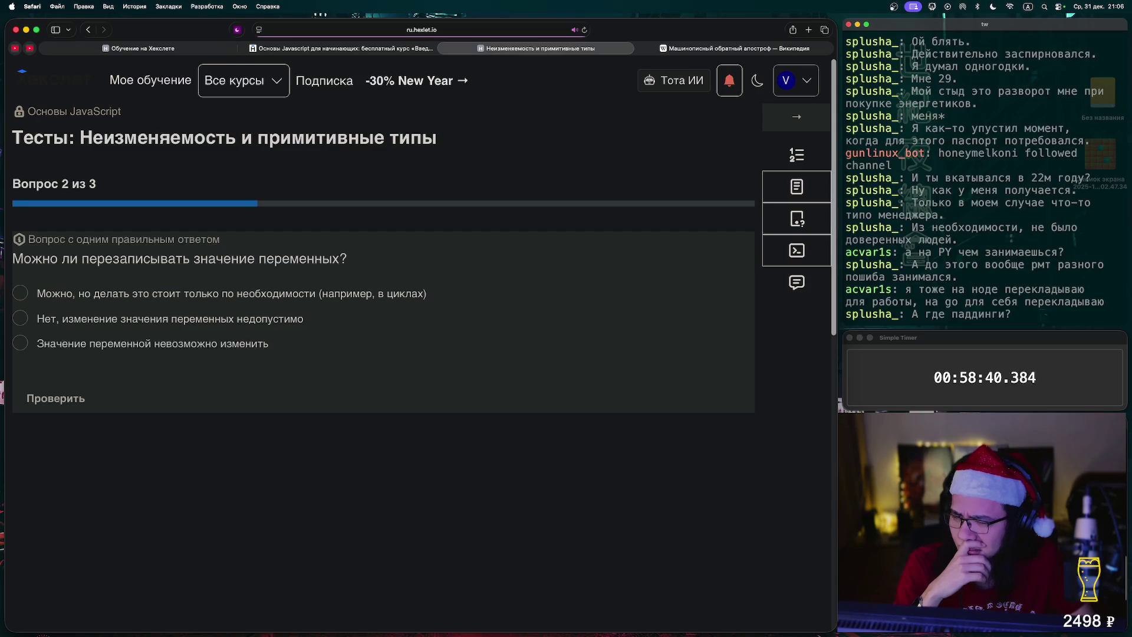
left_click(20, 292)
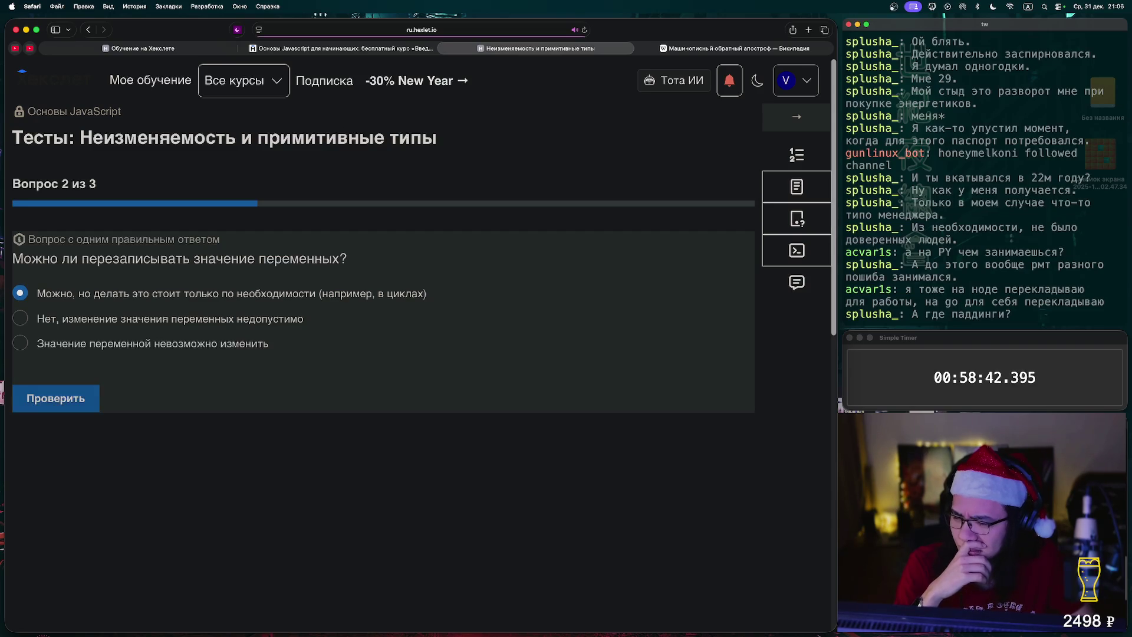
Check question 2, answer that a string is a primitive type, and open the next exercise
left_click(56, 398)
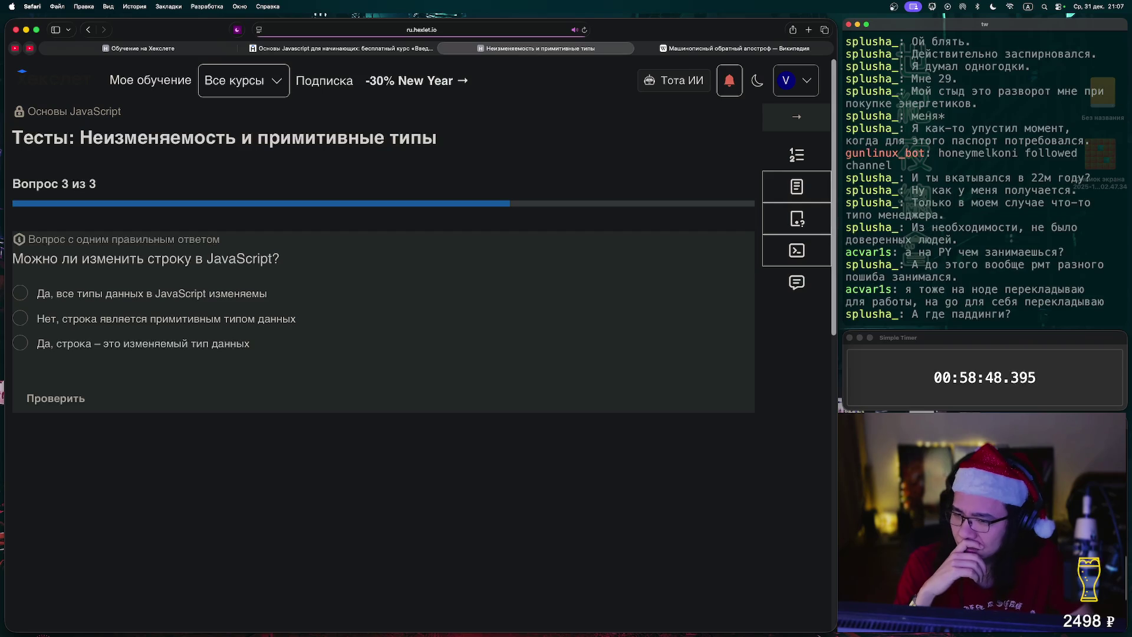
left_click(20, 318)
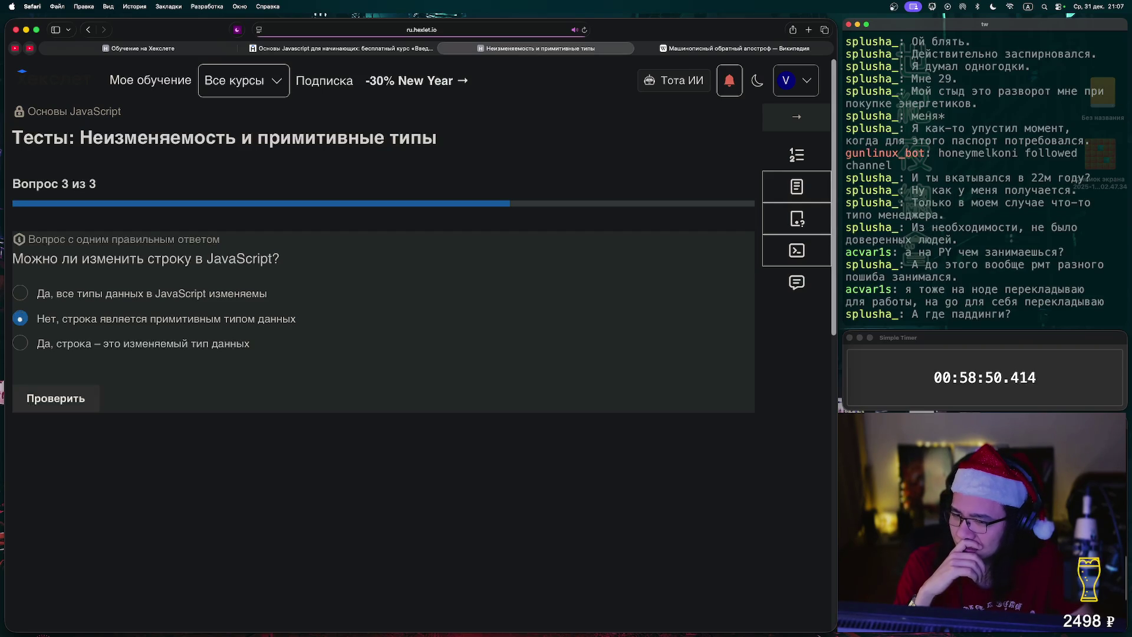
left_click(56, 398)
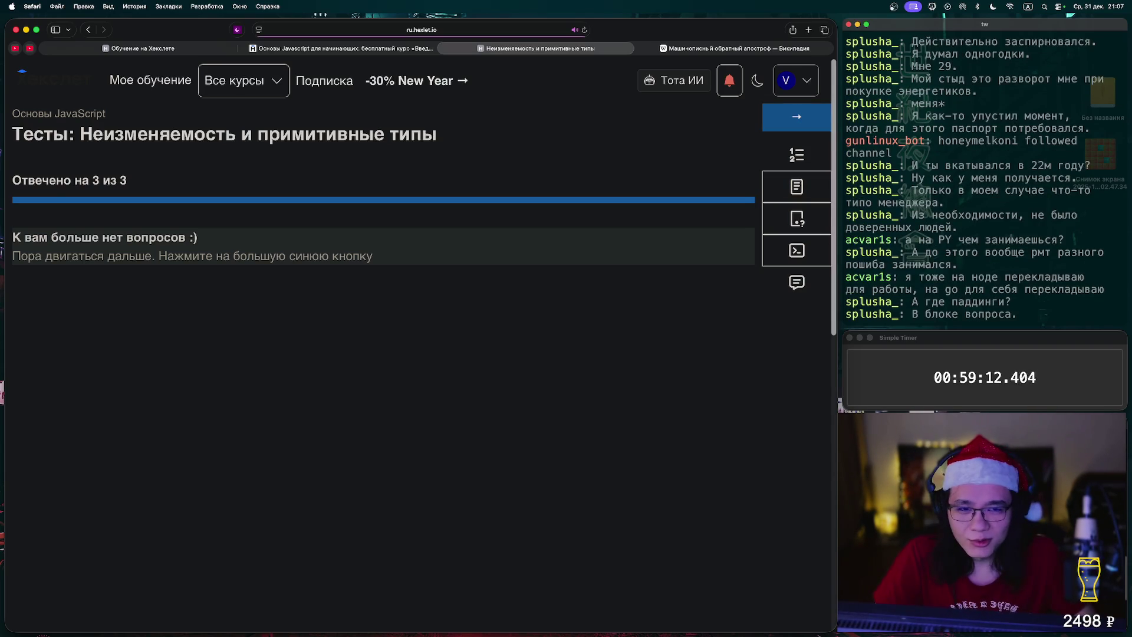
left_click(796, 117)
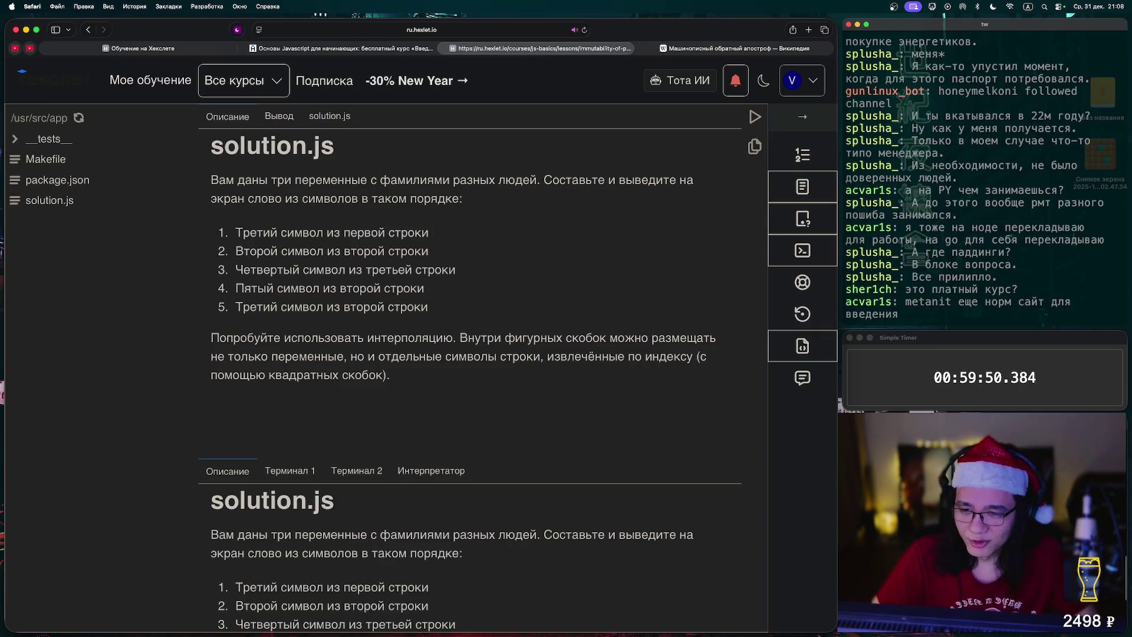
mouse_move(428, 306)
left_mouse_down()
mouse_move(248, 232)
mouse_move(210, 180)
left_mouse_up()
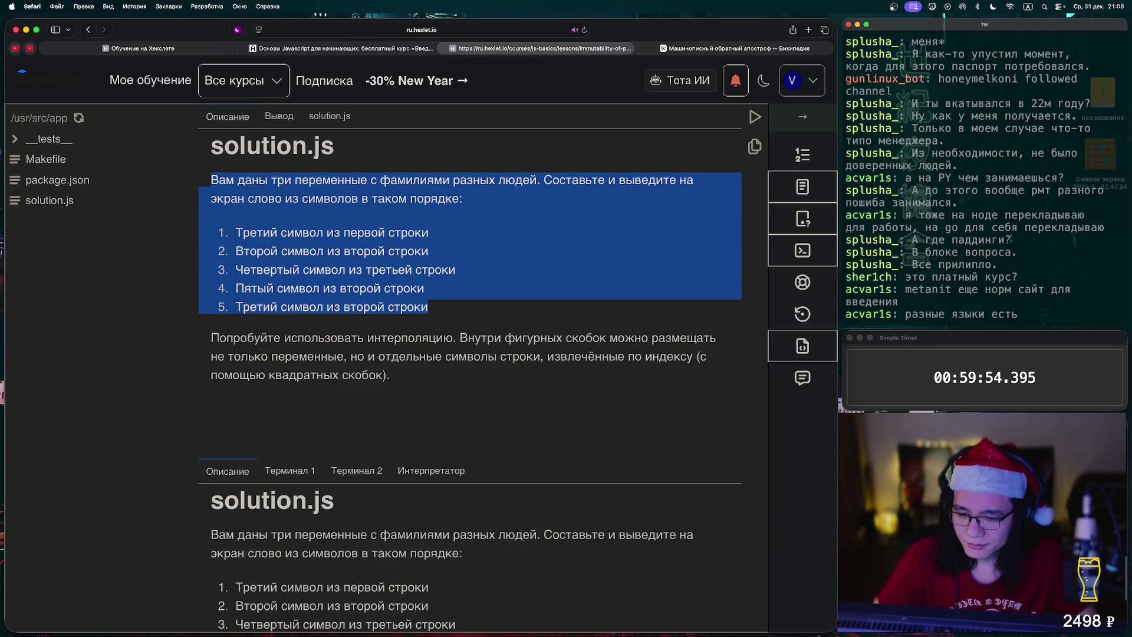
Paste the copied task description into solution.js below line 2
left_click(361, 337)
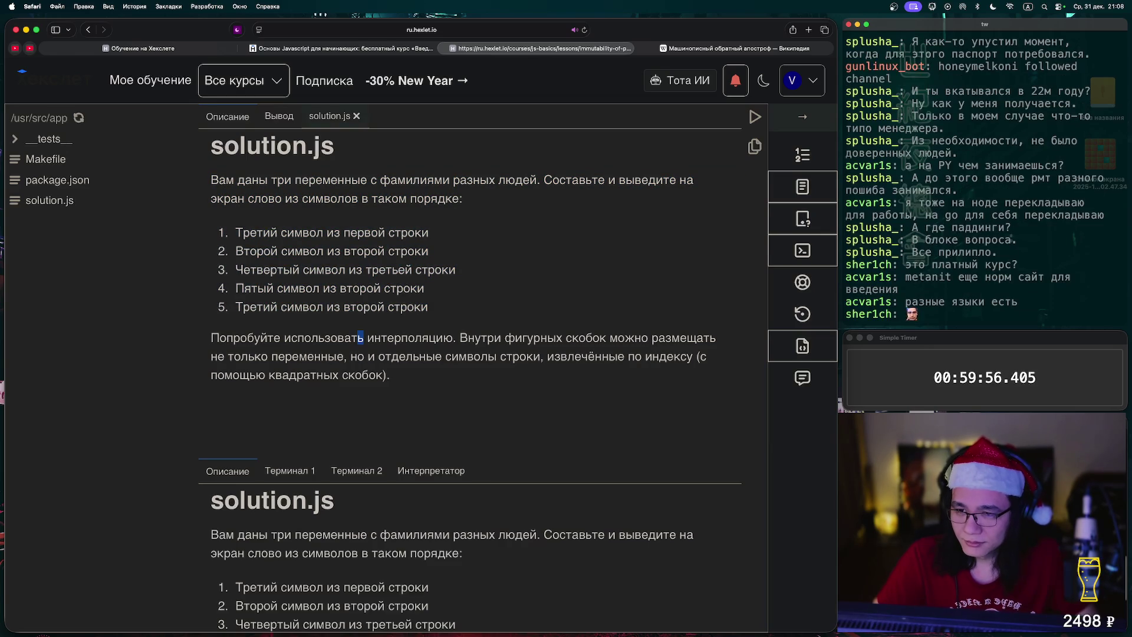
left_click(336, 116)
left_click(353, 154)
key("Return")
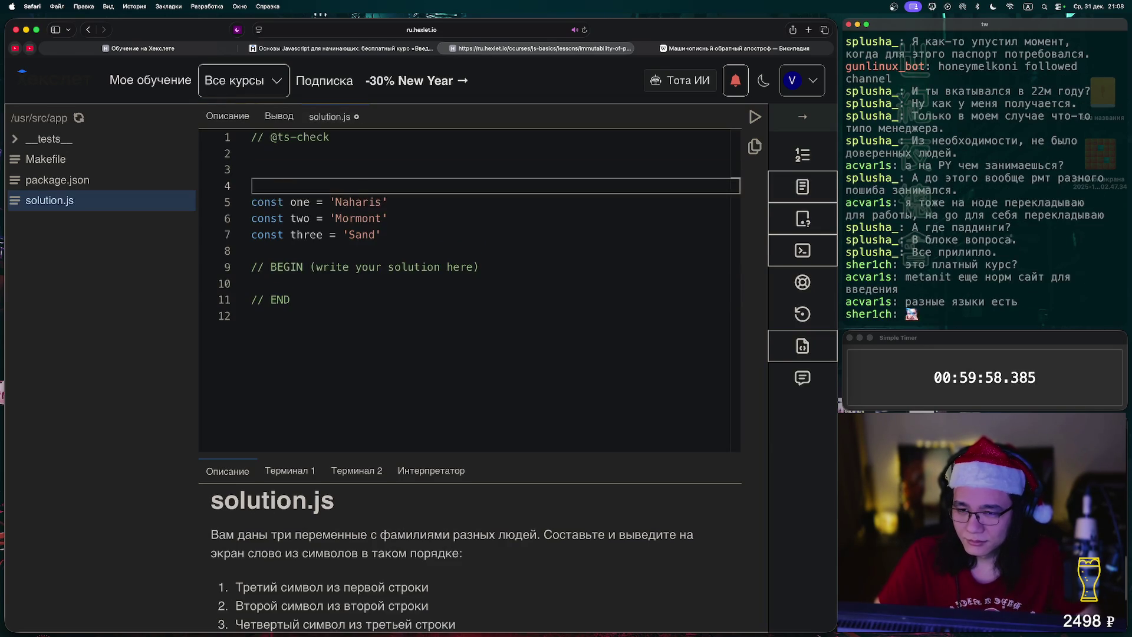
key("super+v")
left_click(353, 186)
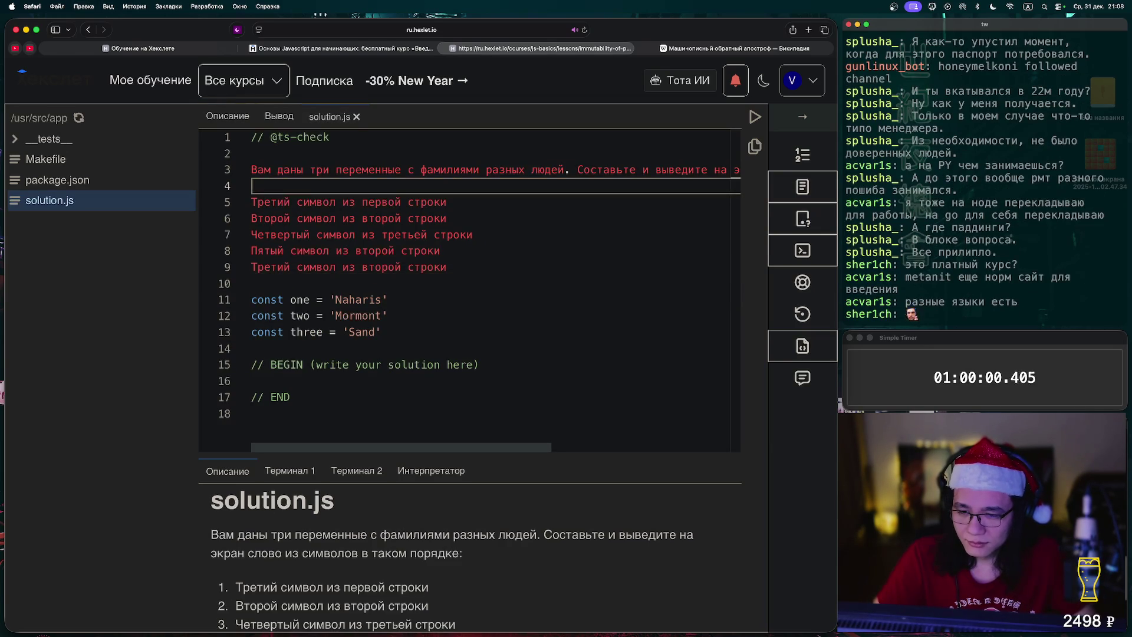
Draft the character picks one[2] two[1] three[3] two[4] two[3] on the line under BEGIN
left_click_drag(486, 364, 375, 364)
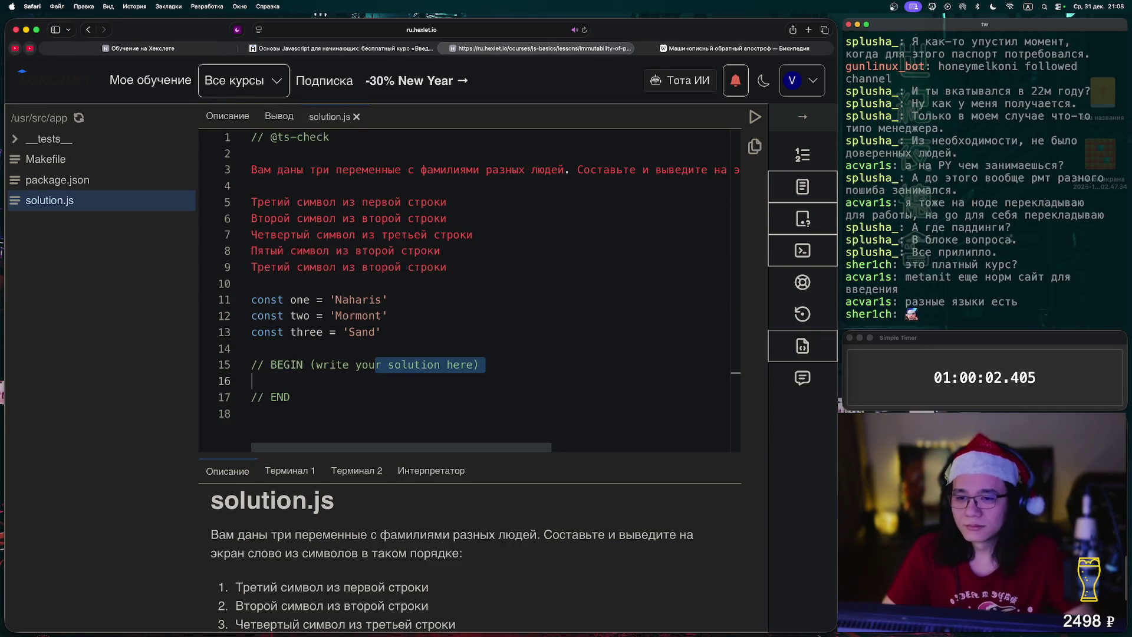
left_click(253, 396)
left_click(254, 380)
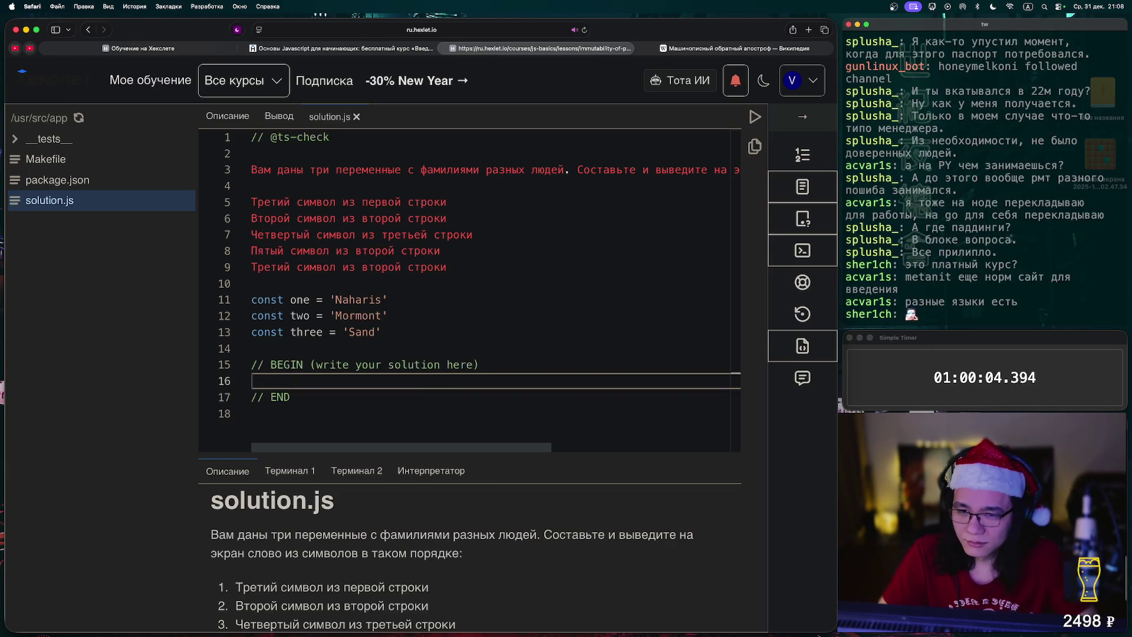
type("one[")
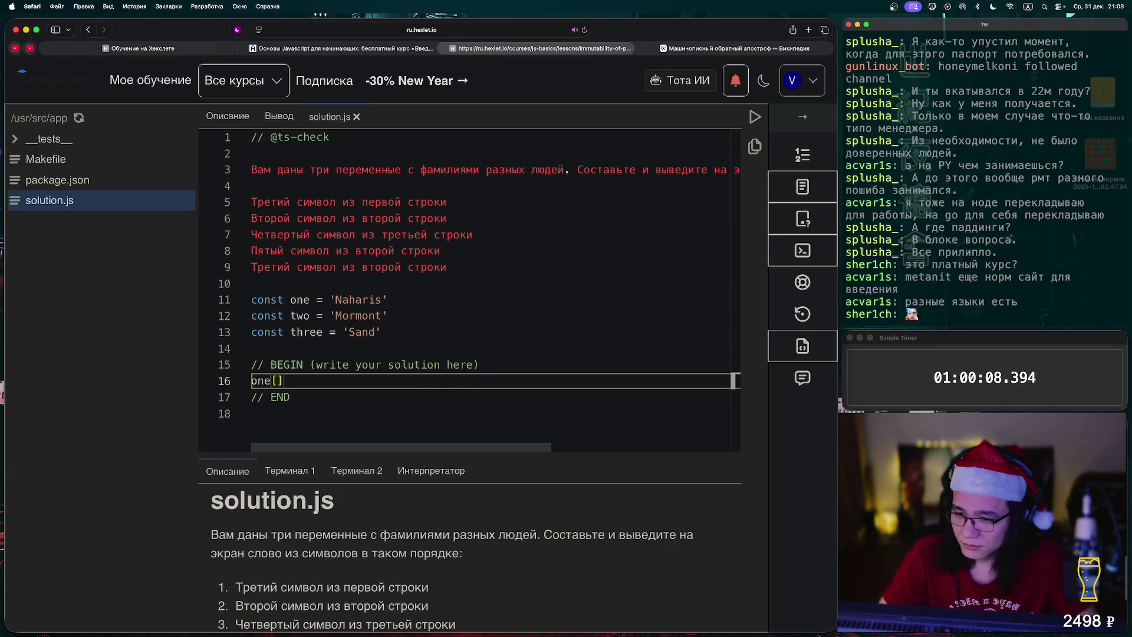
type("1")
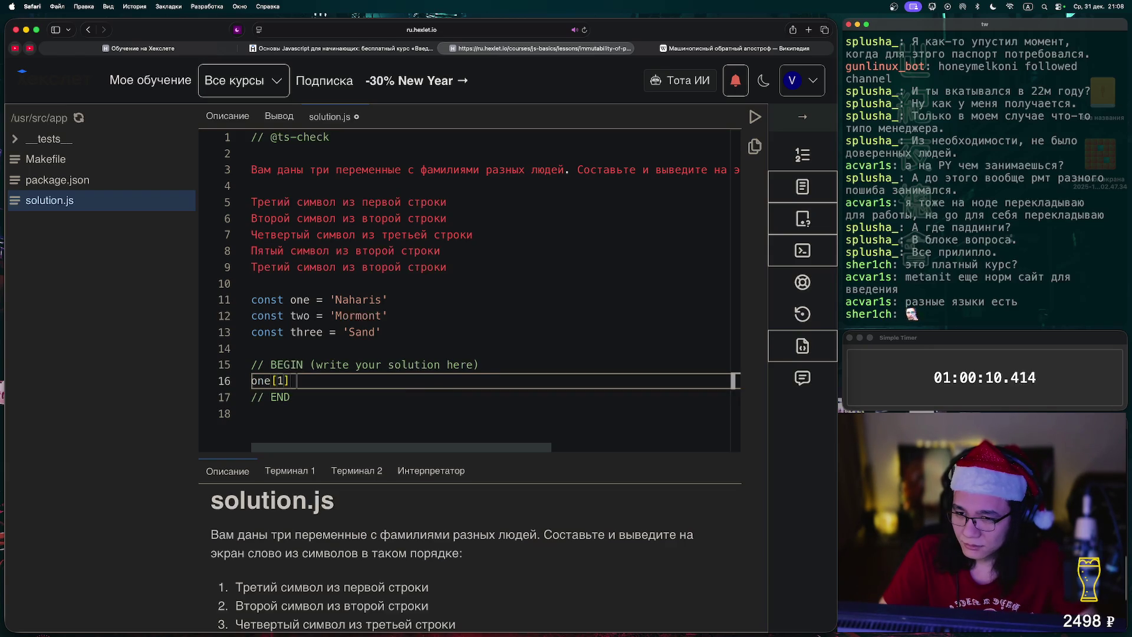
key("super+s")
type("two[")
type("1")
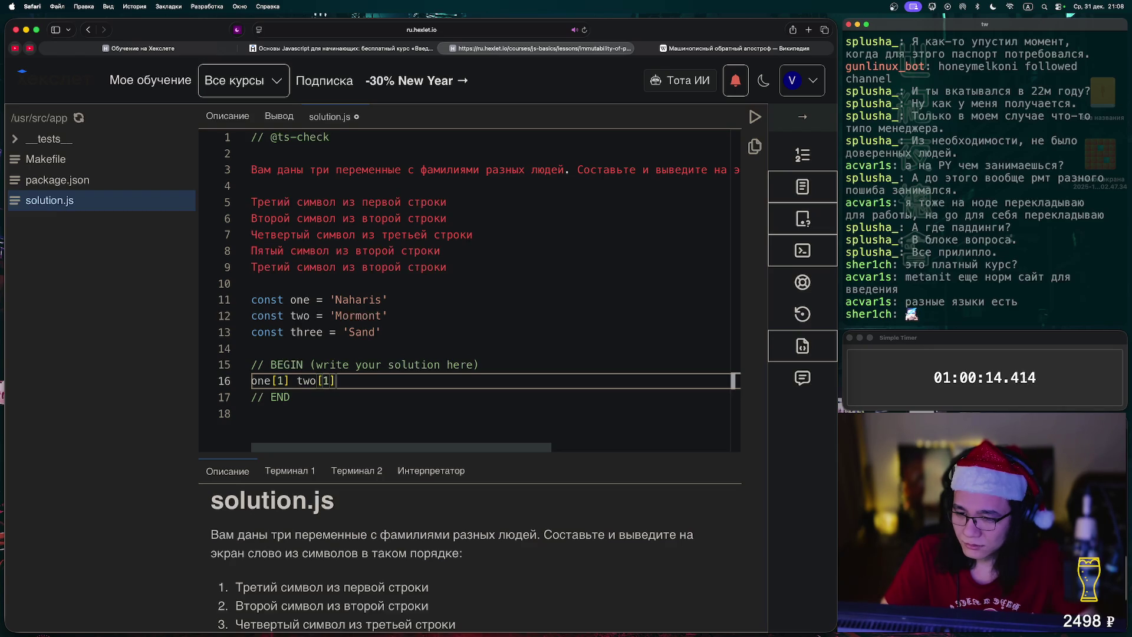
left_click(277, 380)
key("BackSpace")
type("2]")
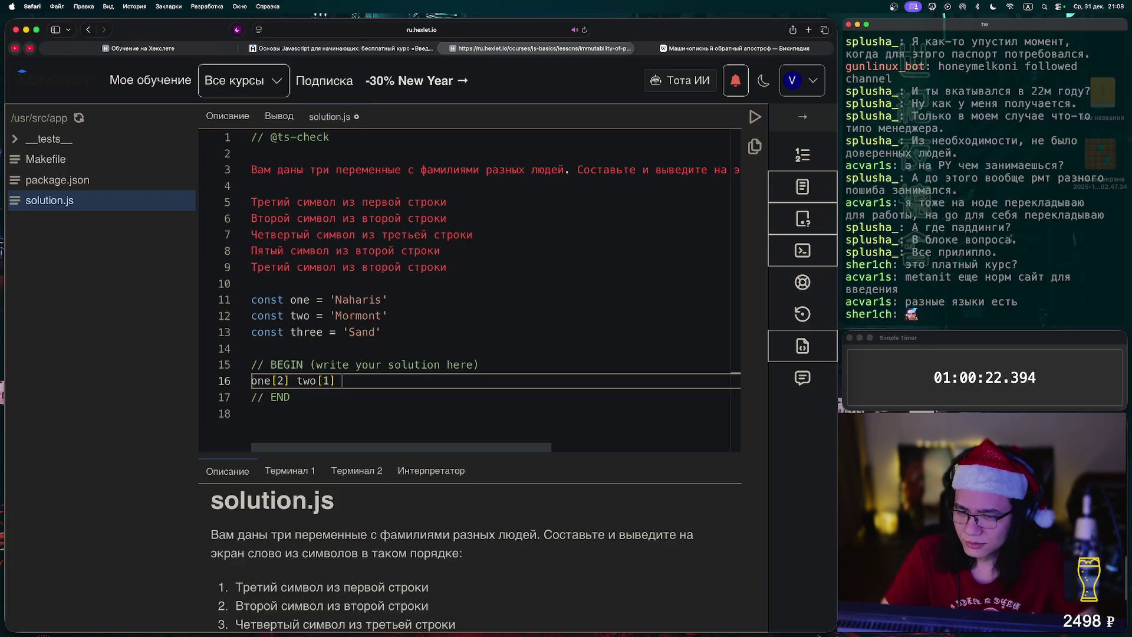
type(" two[1] three[")
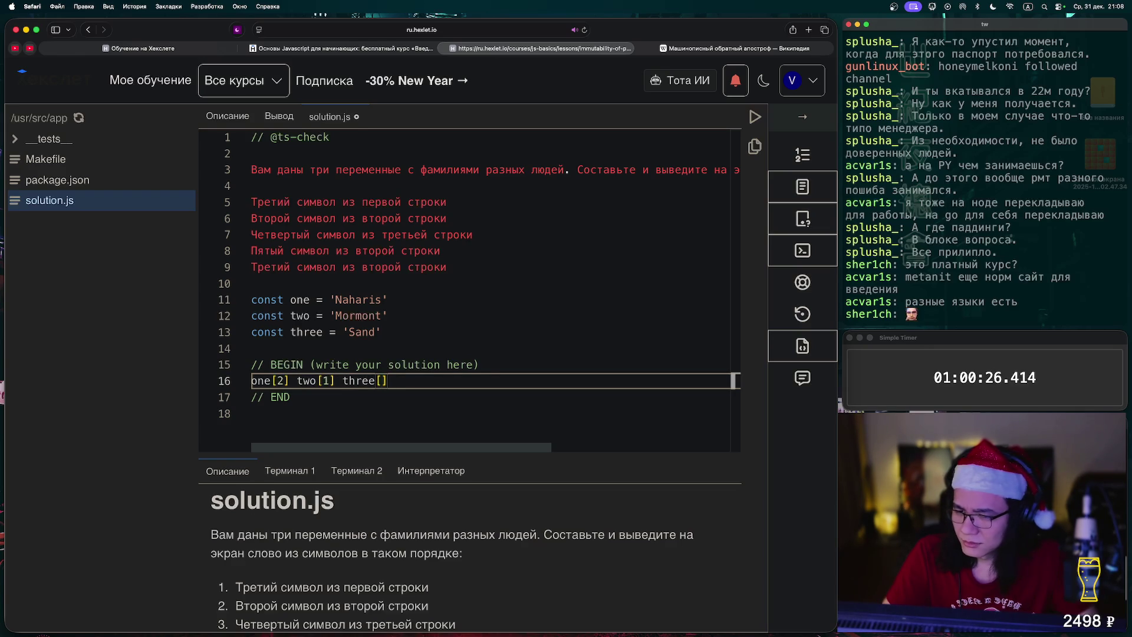
type("3] two")
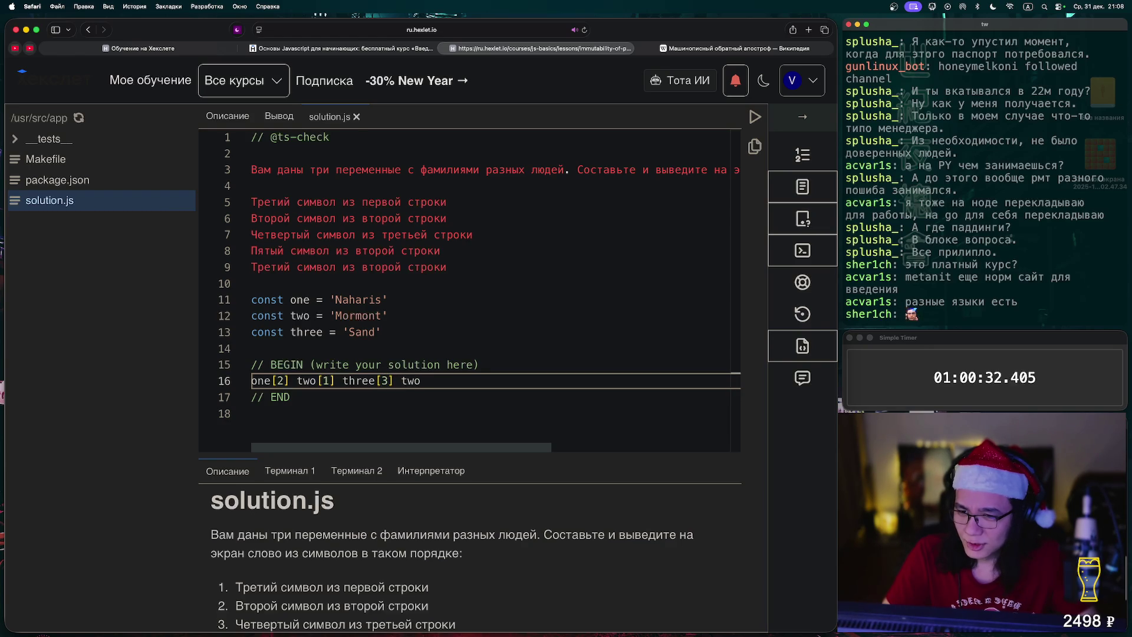
type("[")
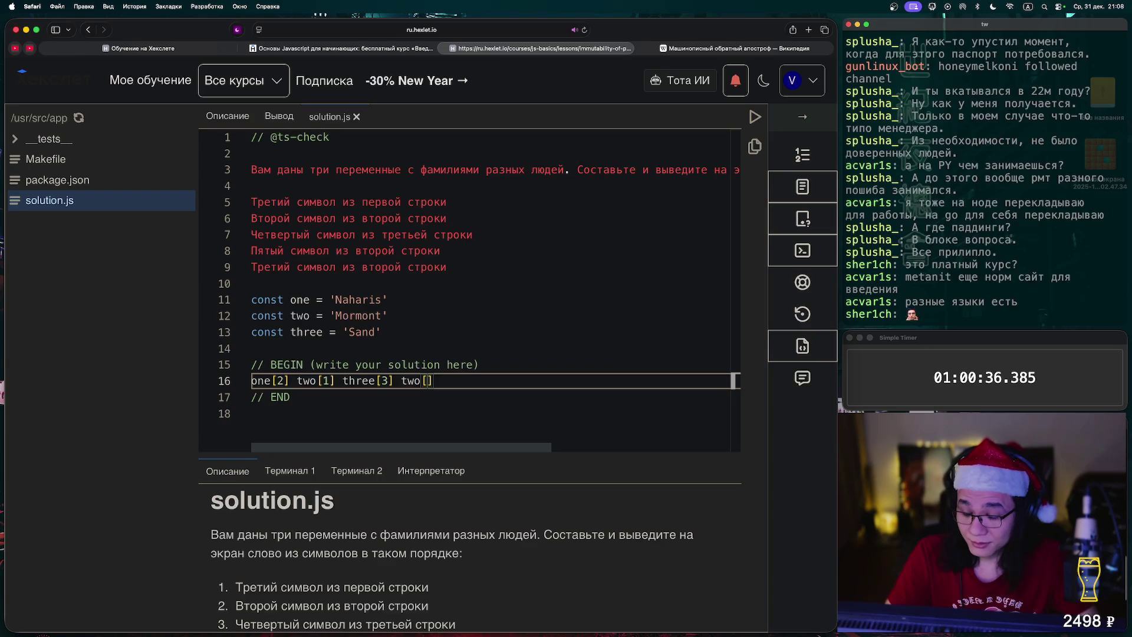
type("4")
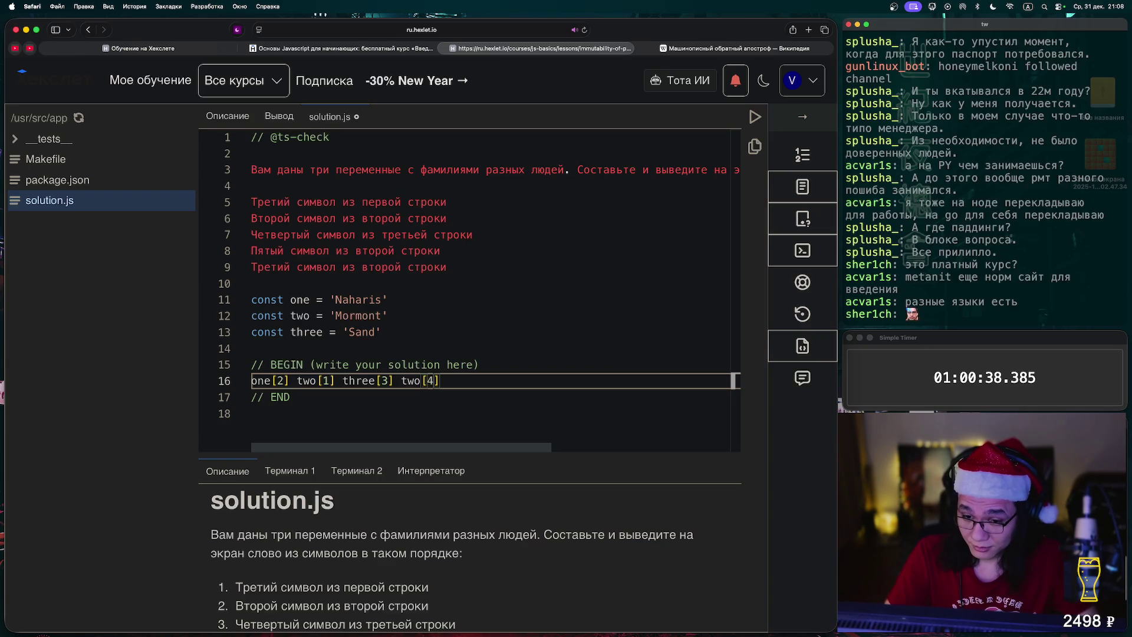
type("] two[3")
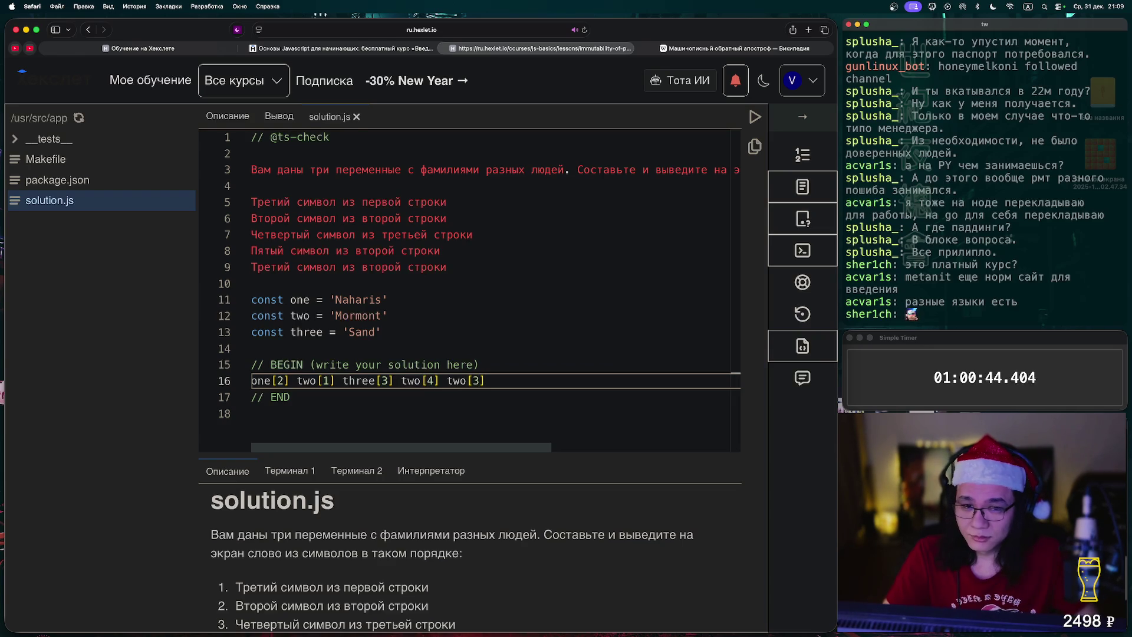
left_click(576, 169)
key("Return")
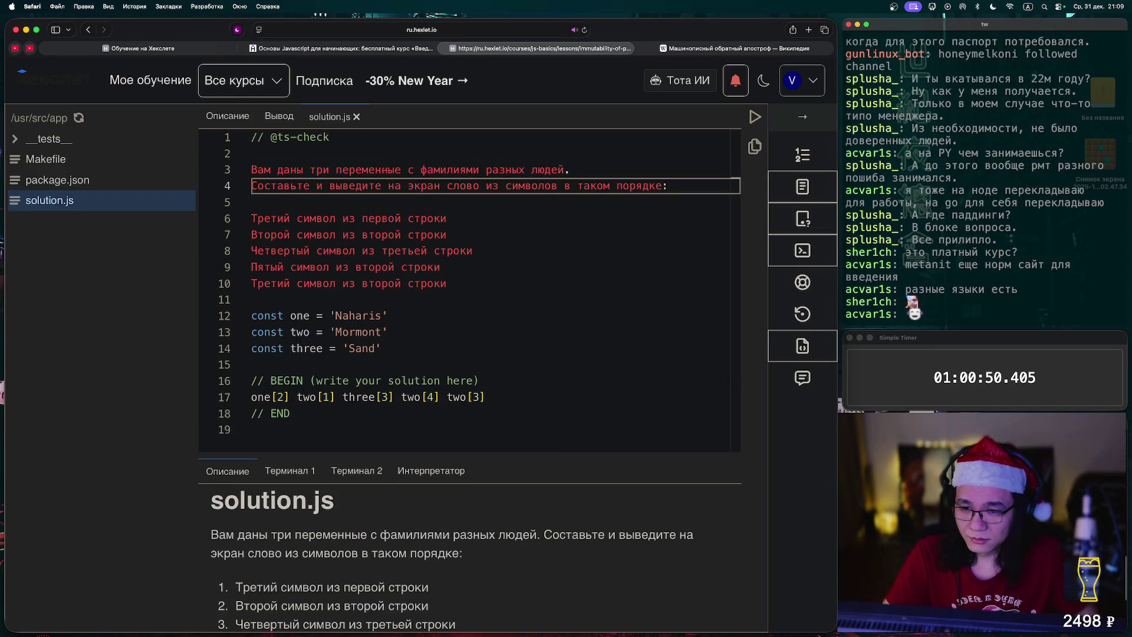
left_click(251, 397)
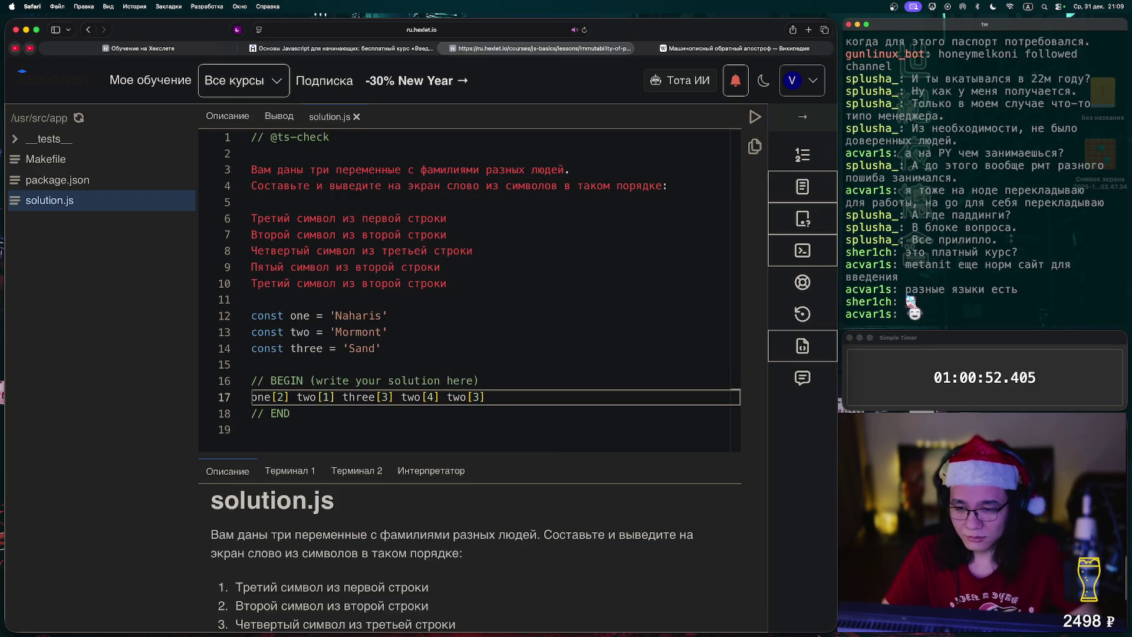
Start line 17's console.log template literal with placeholders for one[2], two[1] and three[3]
type("console.")
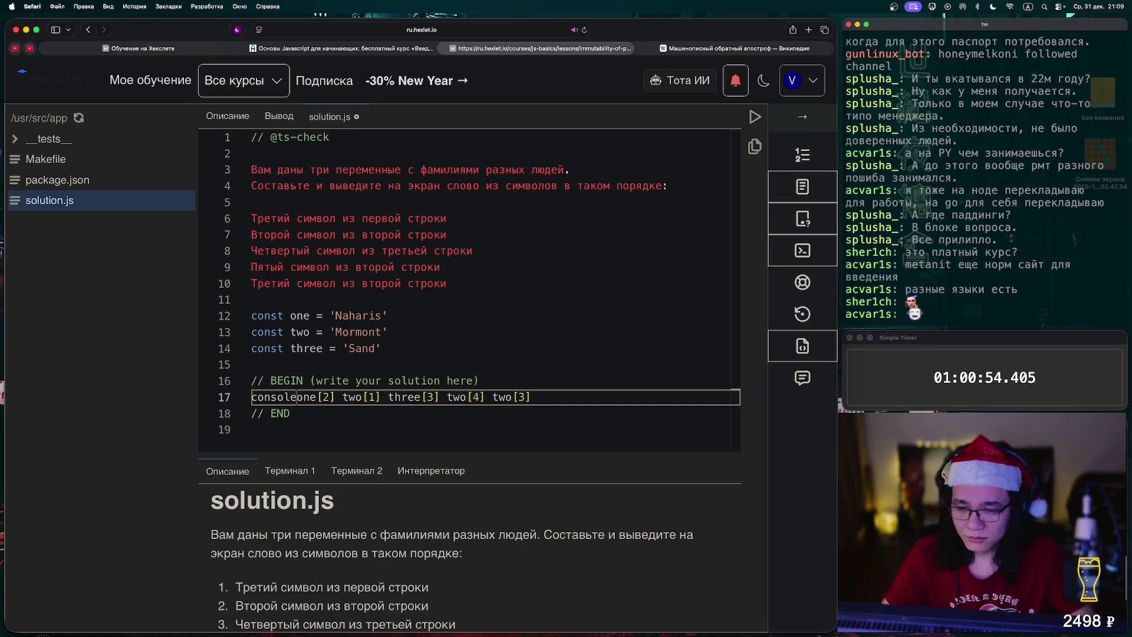
type("log(")
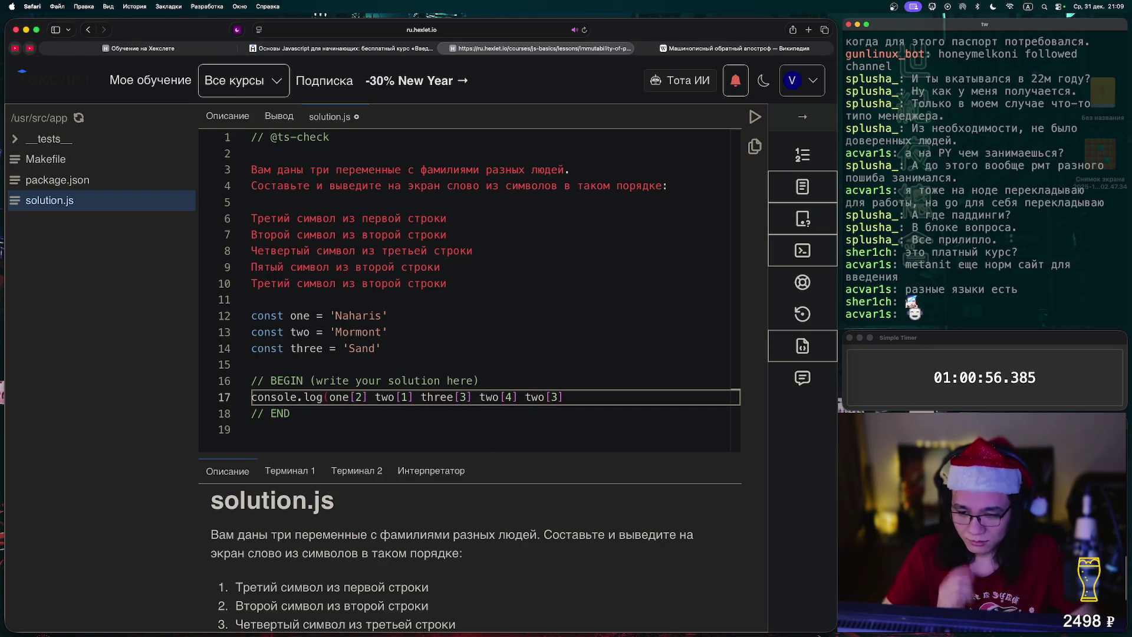
type("`${")
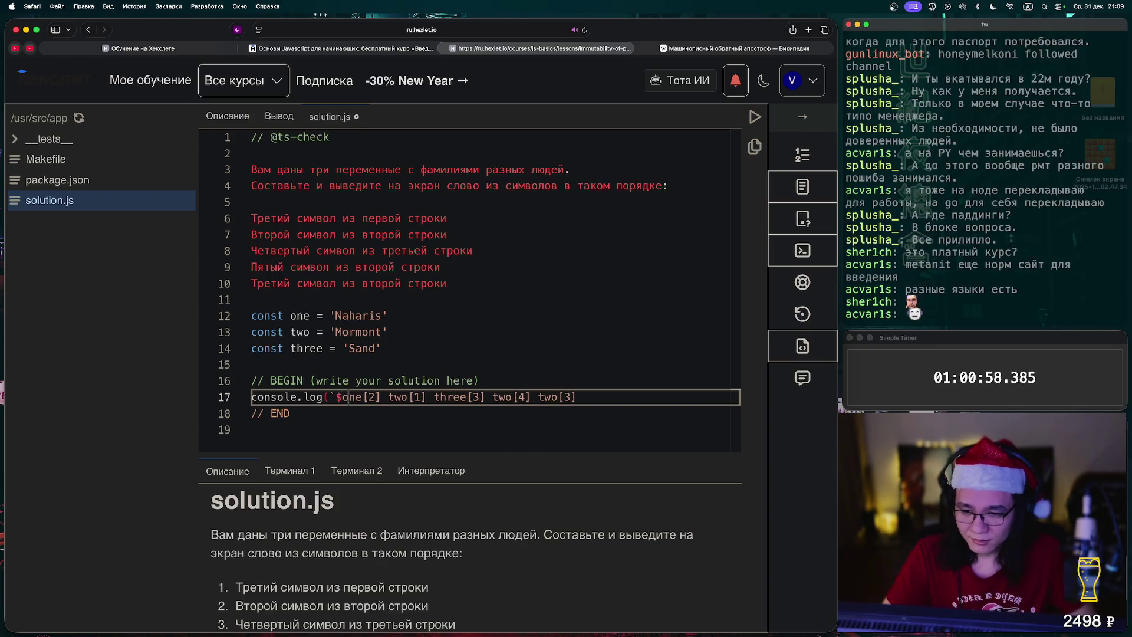
key("Right")
key("Right")
key("Right")
type("}")
key("Delete")
type("${")
key("Right")
key("Right")
key("Right")
key("Delete")
type("}${")
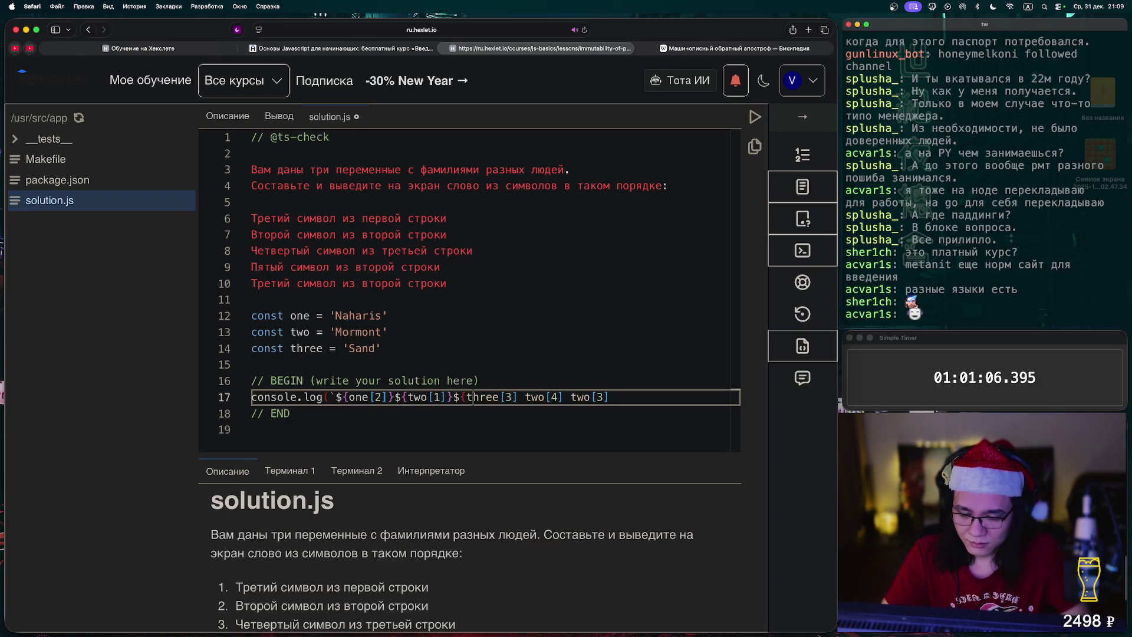
key("Right")
key("Right")
key("Right")
key("Delete")
type("}")
type("${")
Add the two[4] and two[3] placeholders and close the template literal and console.log call
key("Right")
key("Right")
key("Right")
type("}")
key("Delete")
type("${")
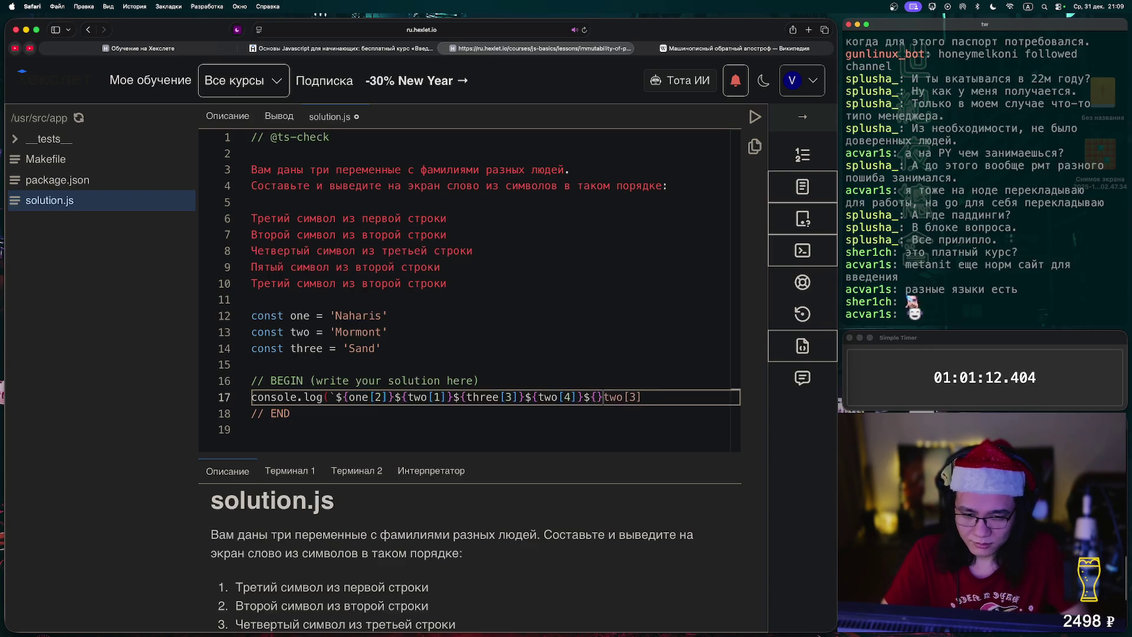
left_click(264, 413)
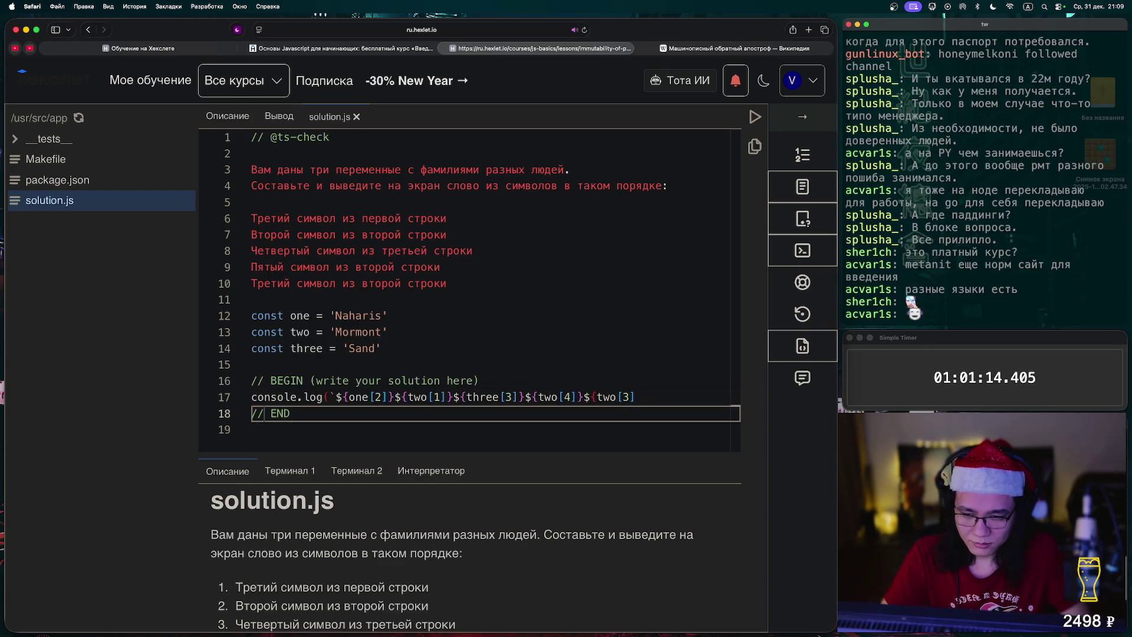
left_click(634, 397)
type("}`)")
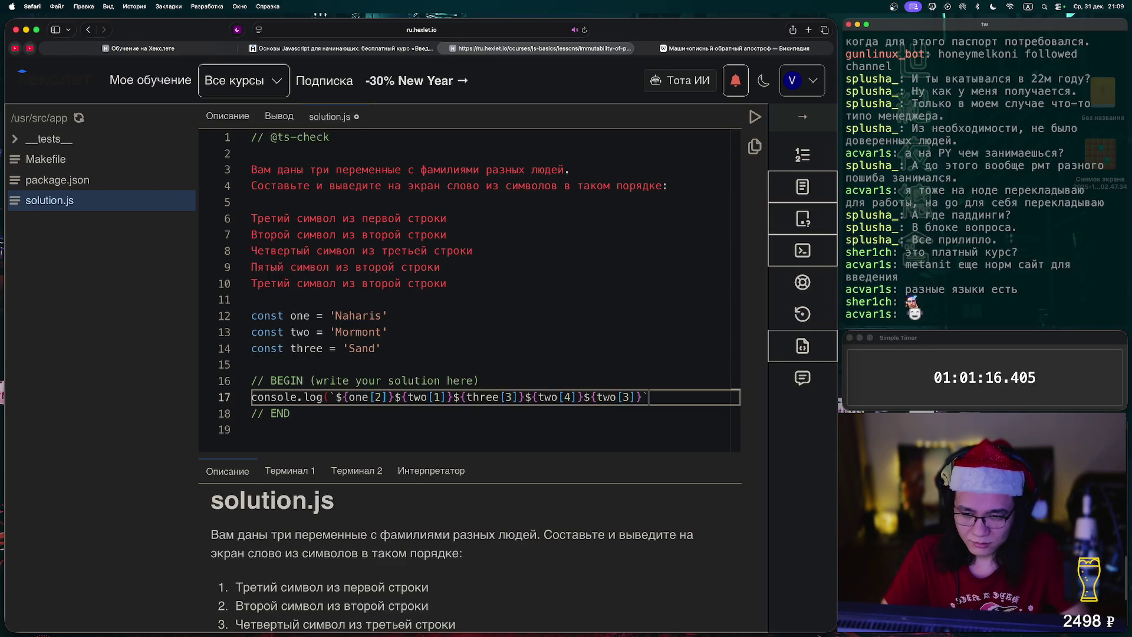
Enclose the task text on lines 3–10 in a /* */ comment and run the tests
key("Up")
key("Up")
key("Up")
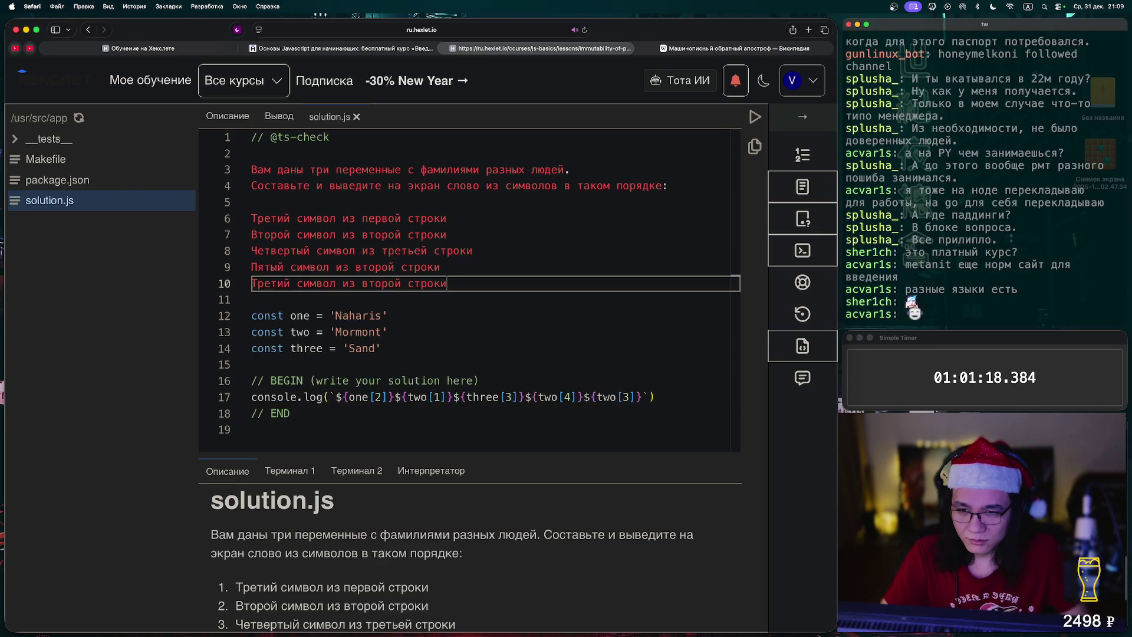
type("```")
key("Down")
key("Down")
key("Down")
key("Down")
type("```")
key("Up")
key("Down")
key("BackSpace")
key("BackSpace")
key("BackSpace")
type("/")
key("BackSpace")
type("*/")
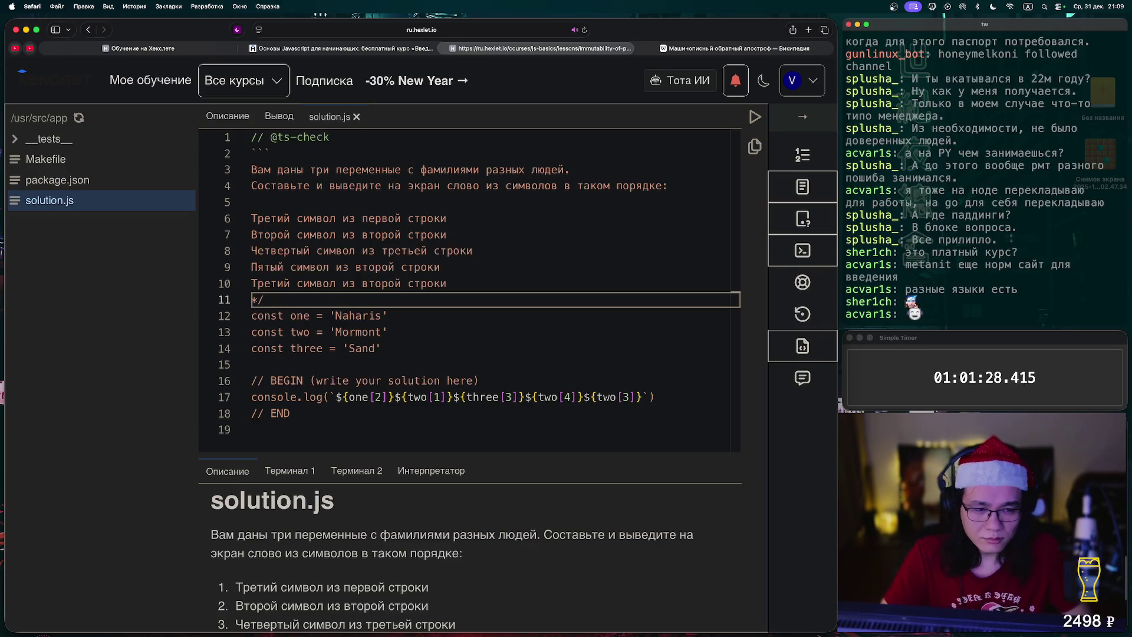
double_click(260, 153)
key("BackSpace")
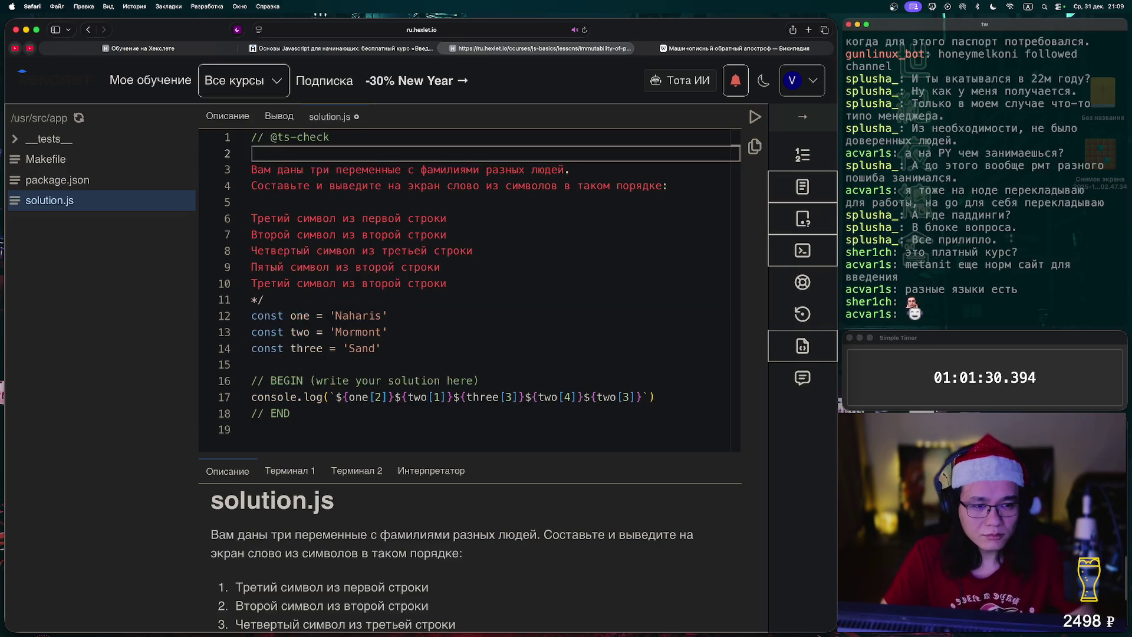
type("/*")
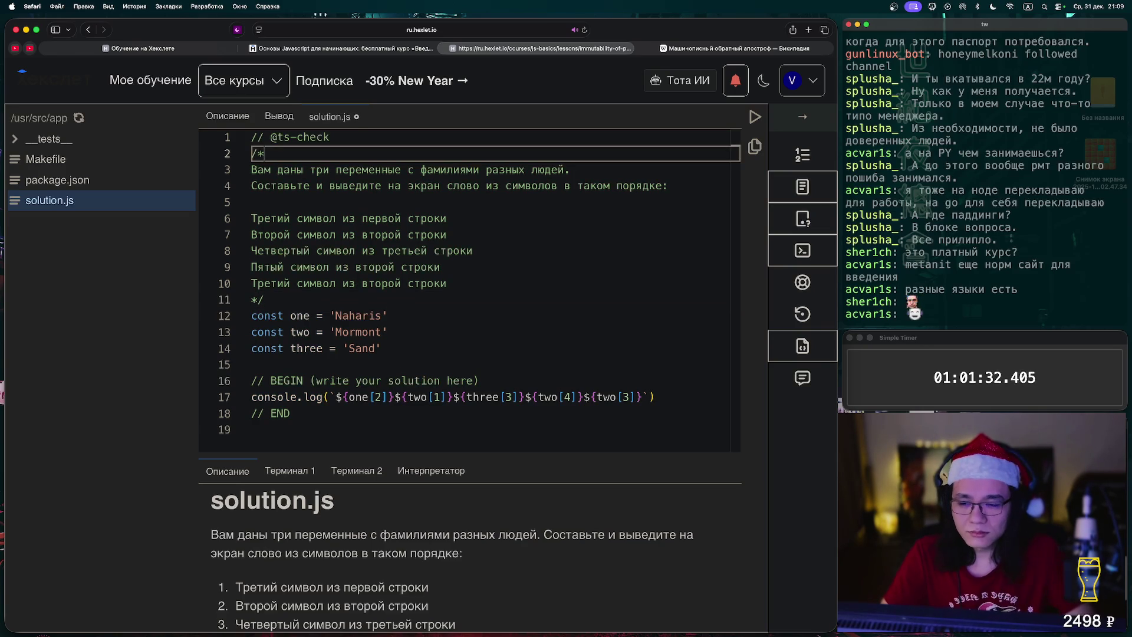
key("ctrl+Return")
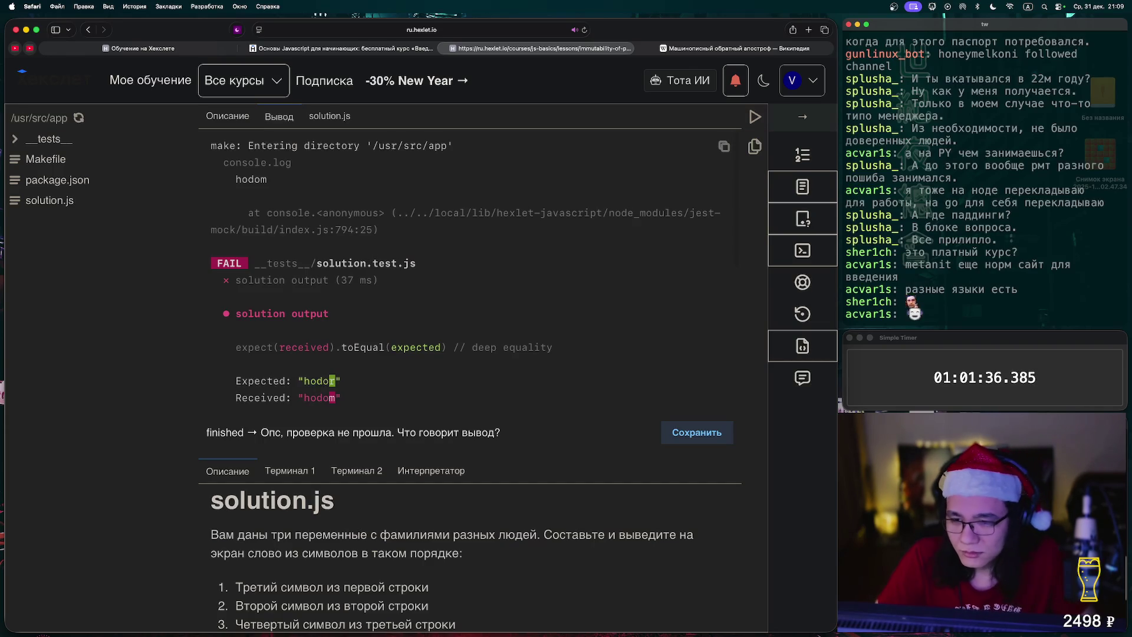
Change two[3] to two[2] so the output is hodor, rerun the tests, and advance to the next lesson
scroll(466, 271, "down", 3)
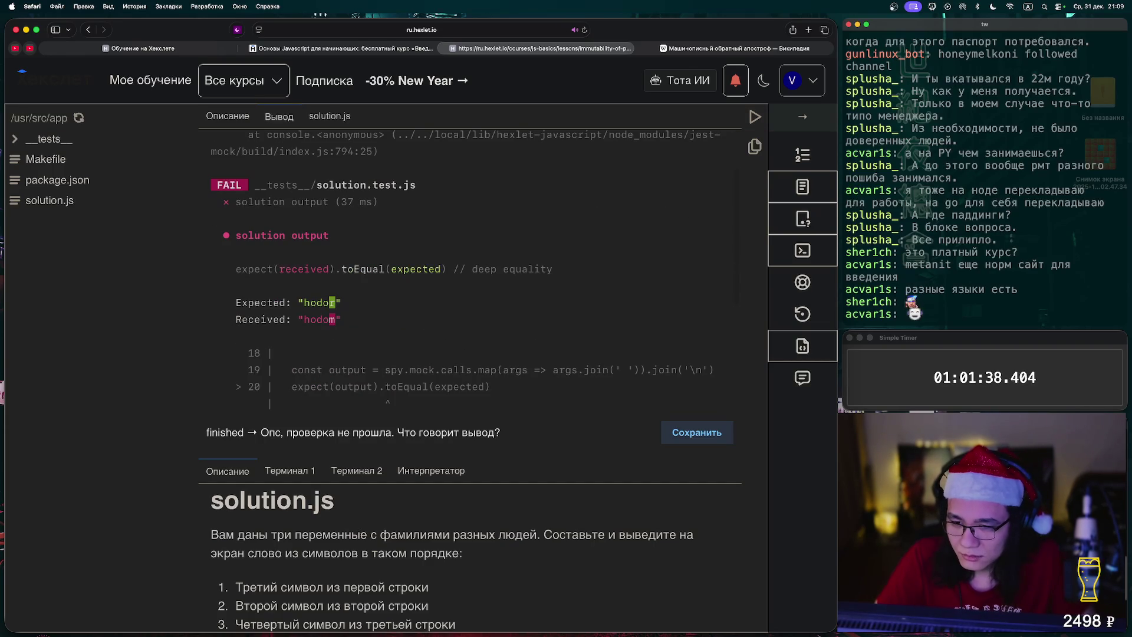
left_click(330, 116)
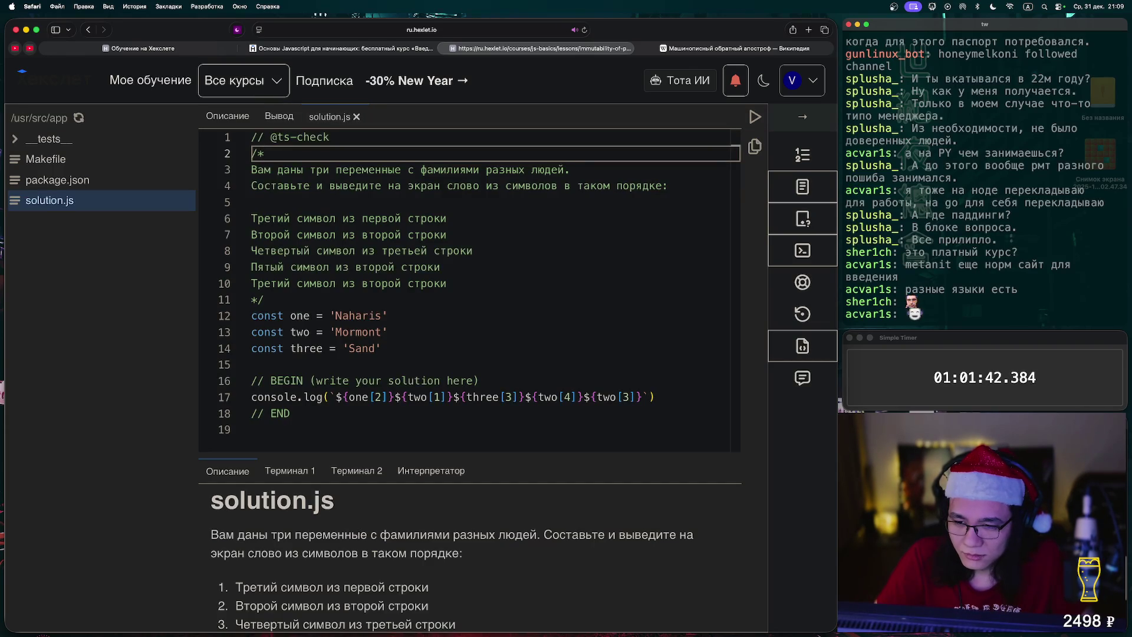
left_click(629, 397)
key("BackSpace")
type("2")
left_click(754, 116)
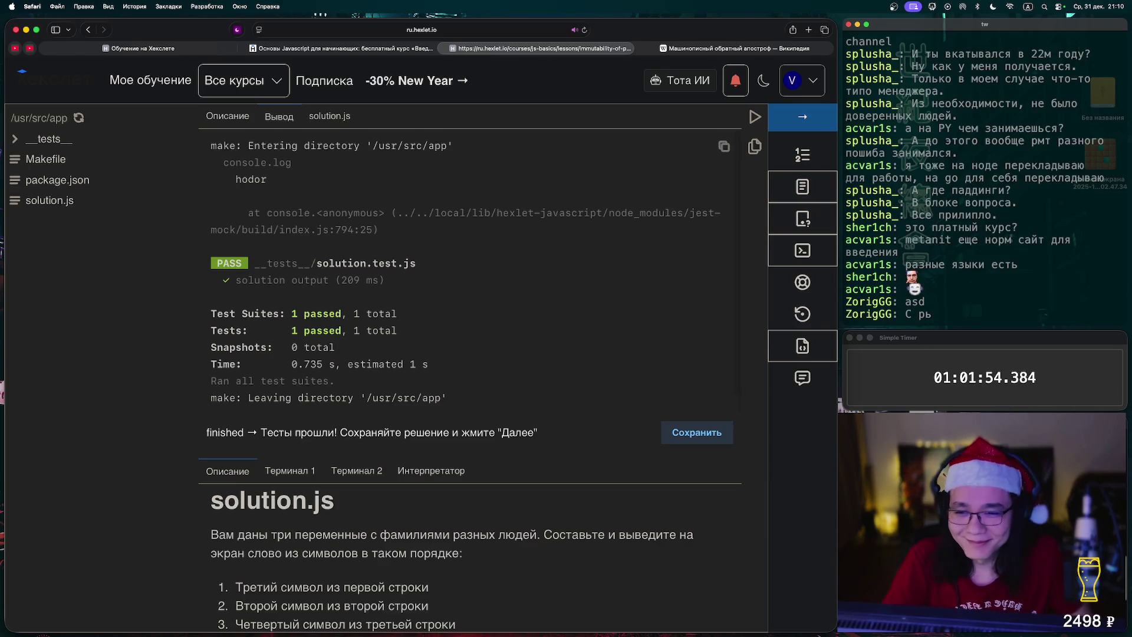
left_click(802, 116)
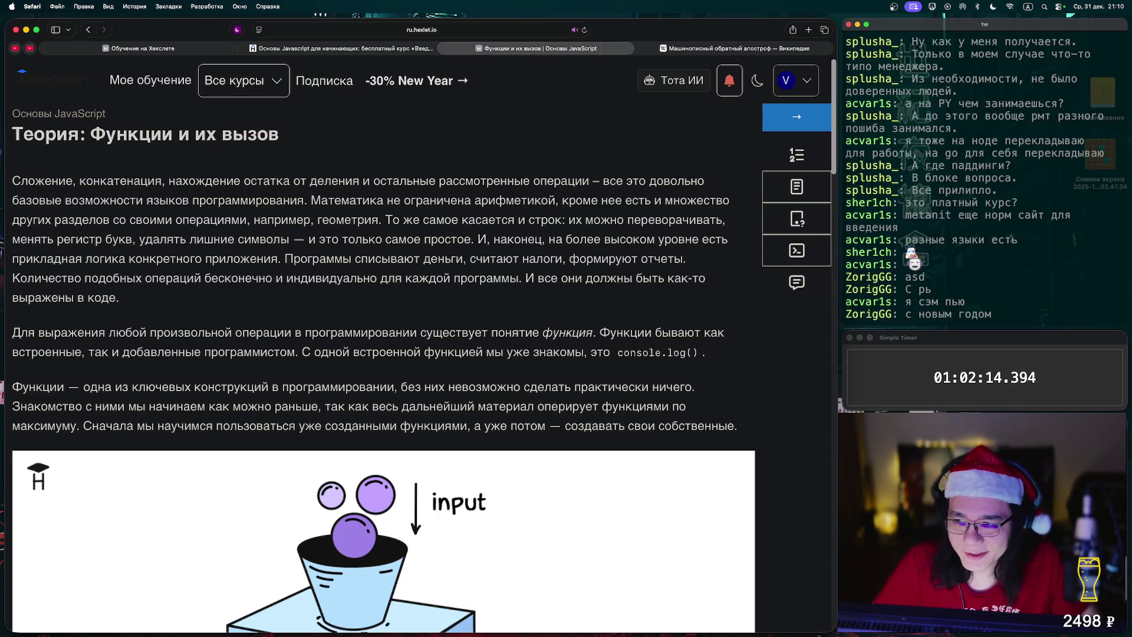
scroll(423, 345, "down", 1)
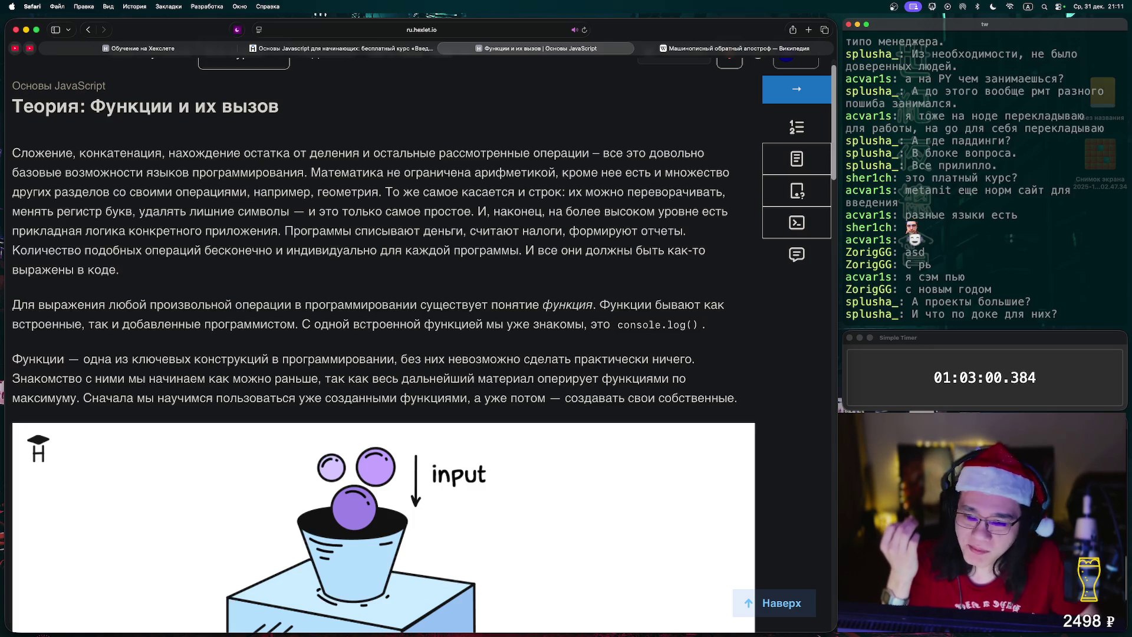
scroll(383, 342, "down", 2)
scroll(383, 342, "down", 1)
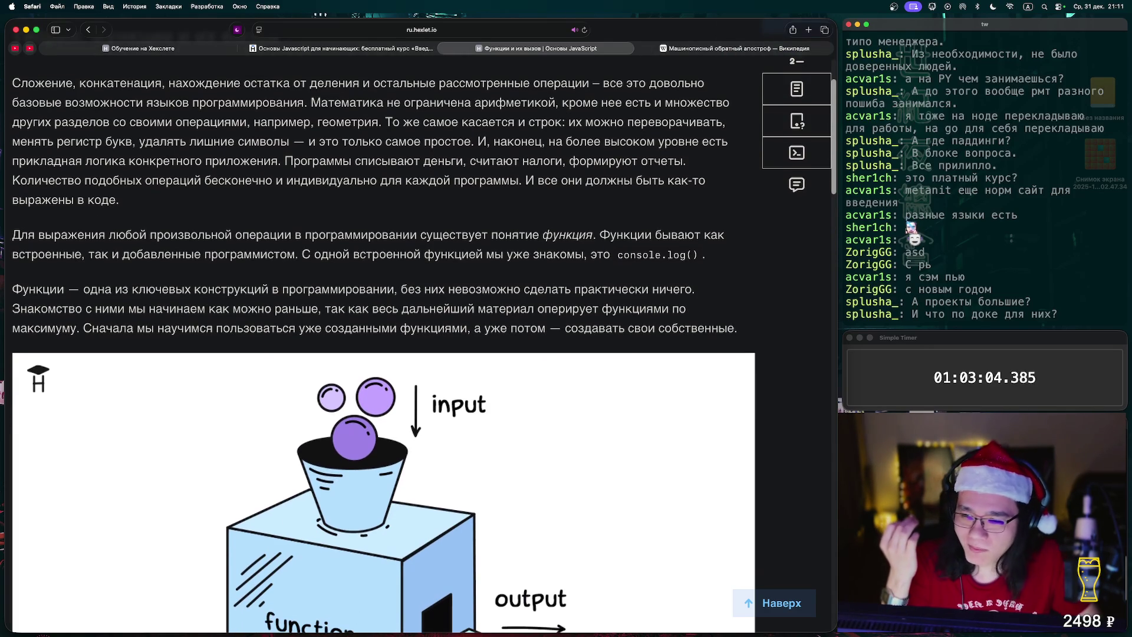
scroll(383, 342, "down", 1)
scroll(383, 342, "down", 2)
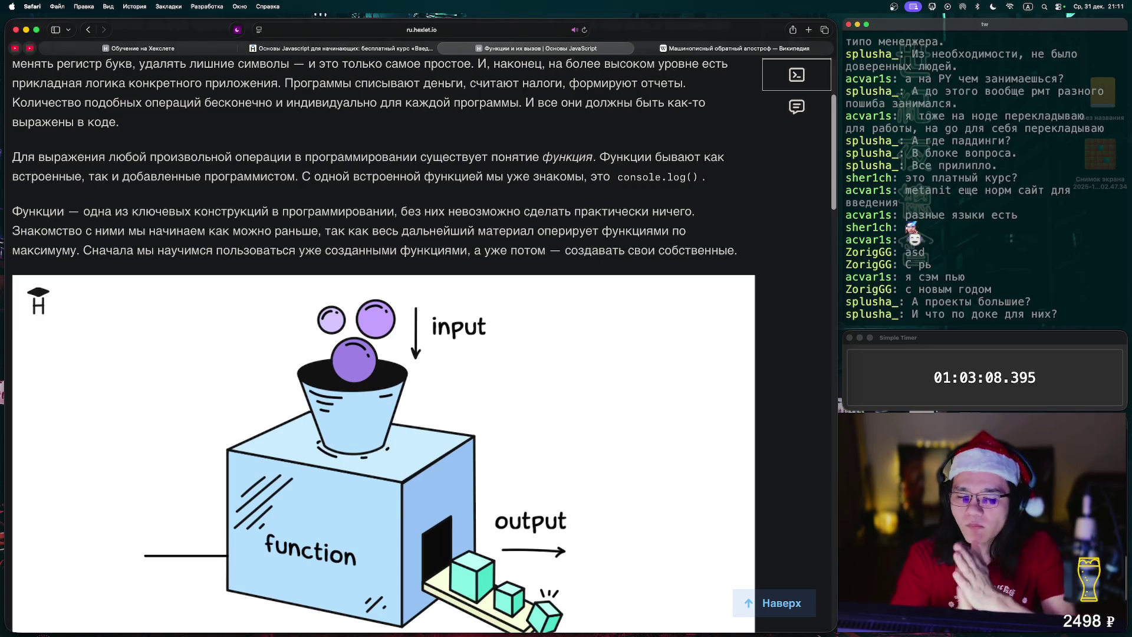
scroll(383, 342, "down", 5)
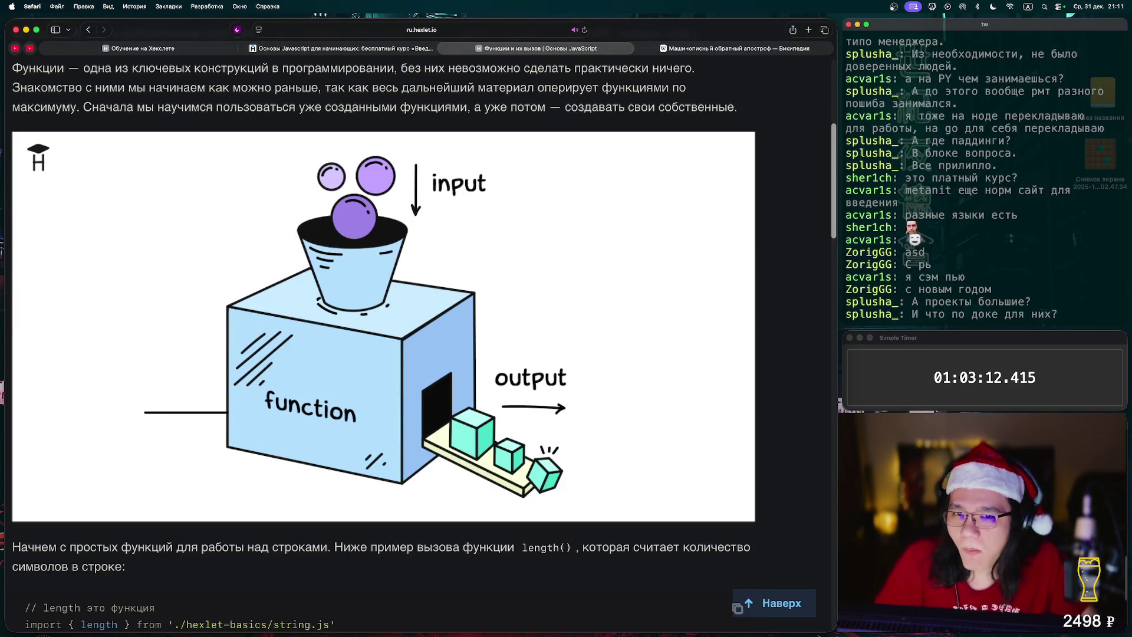
scroll(383, 342, "down", 5)
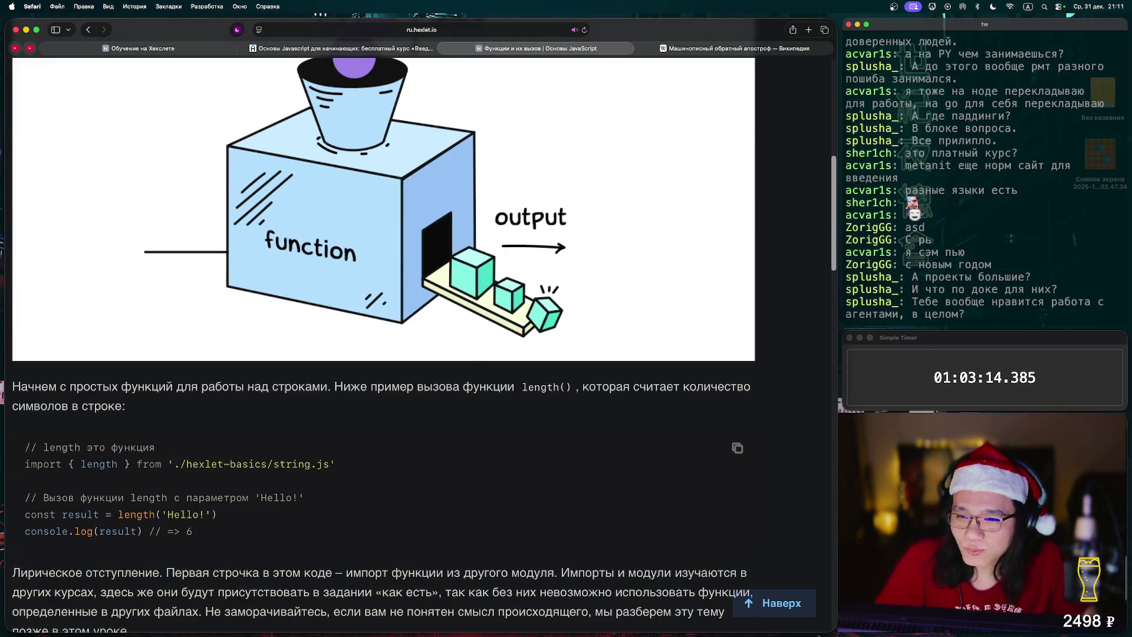
scroll(383, 342, "up", 3)
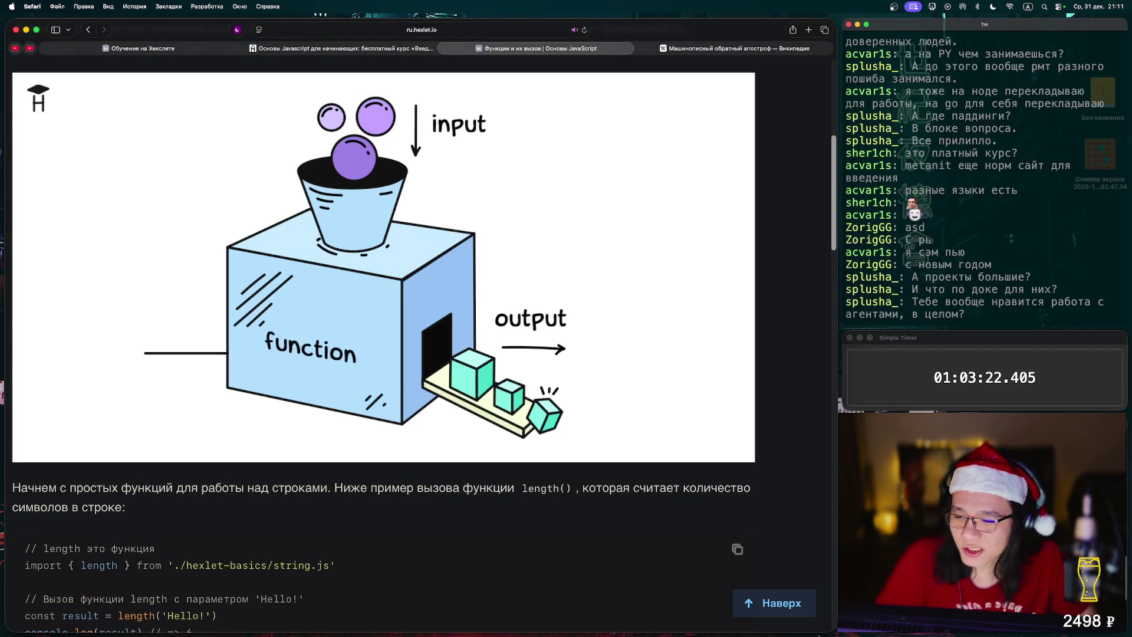
scroll(383, 342, "down", 5)
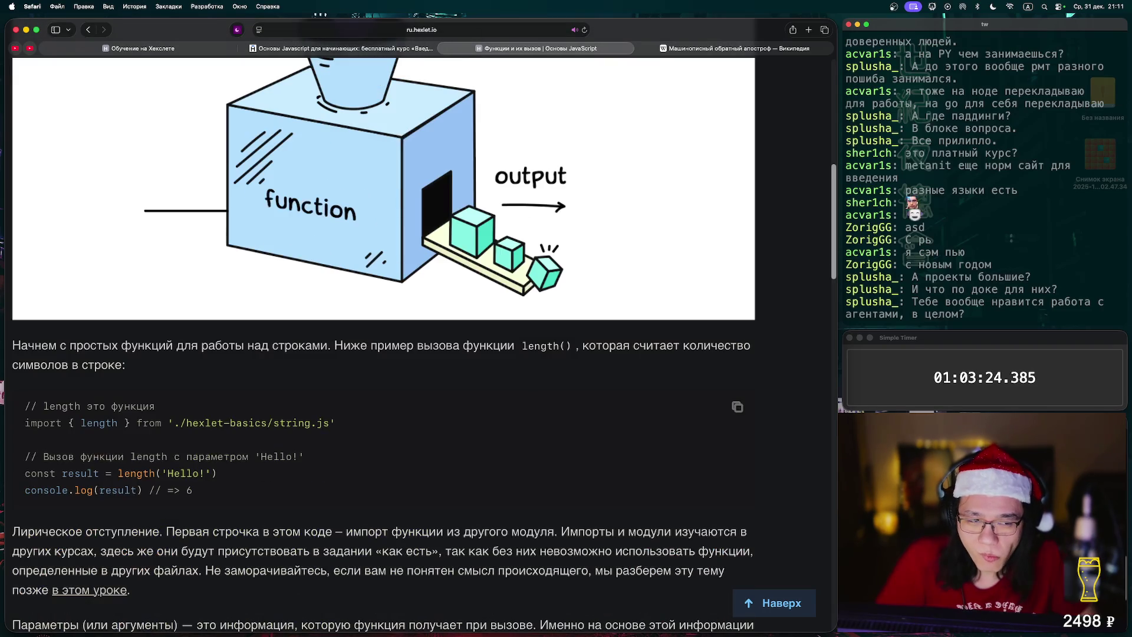
scroll(383, 342, "down", 2)
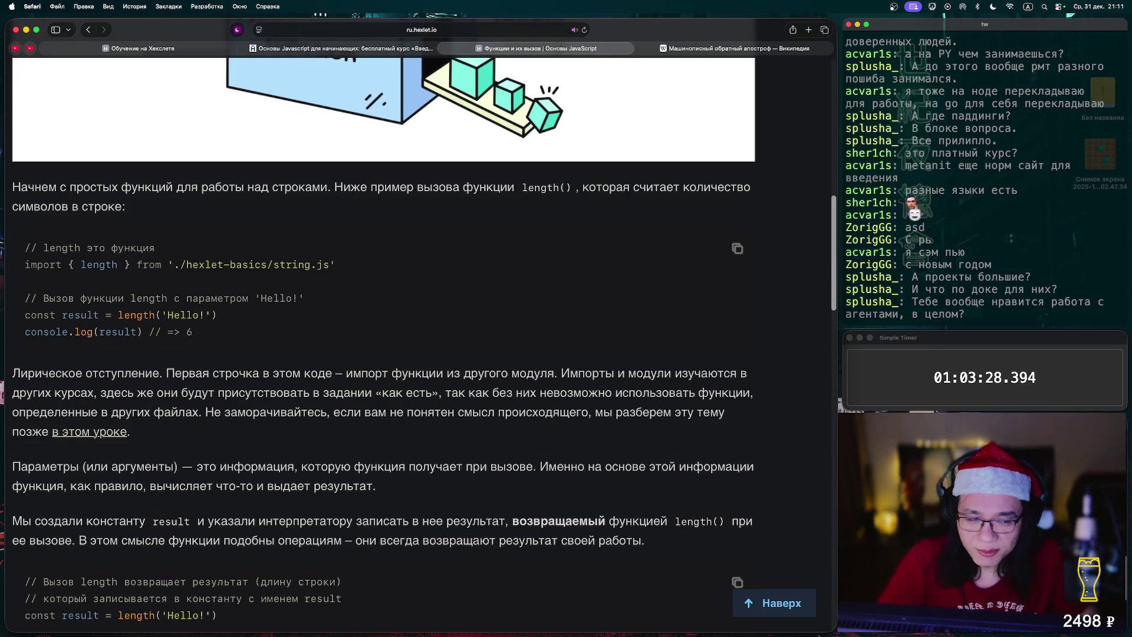
scroll(383, 342, "down", 1)
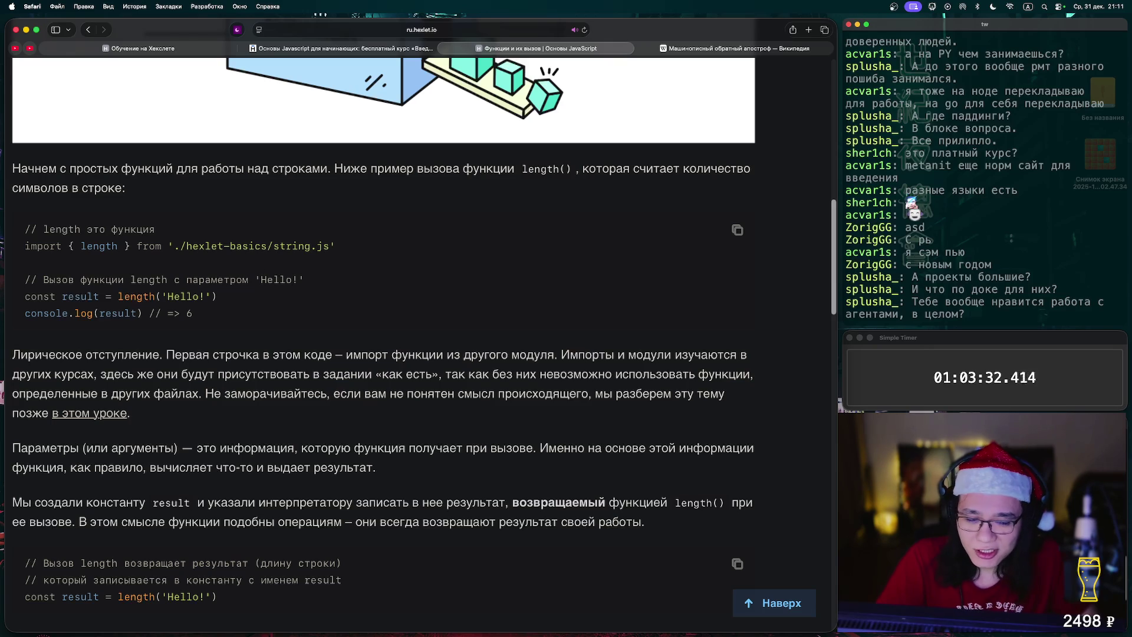
scroll(383, 342, "down", 1)
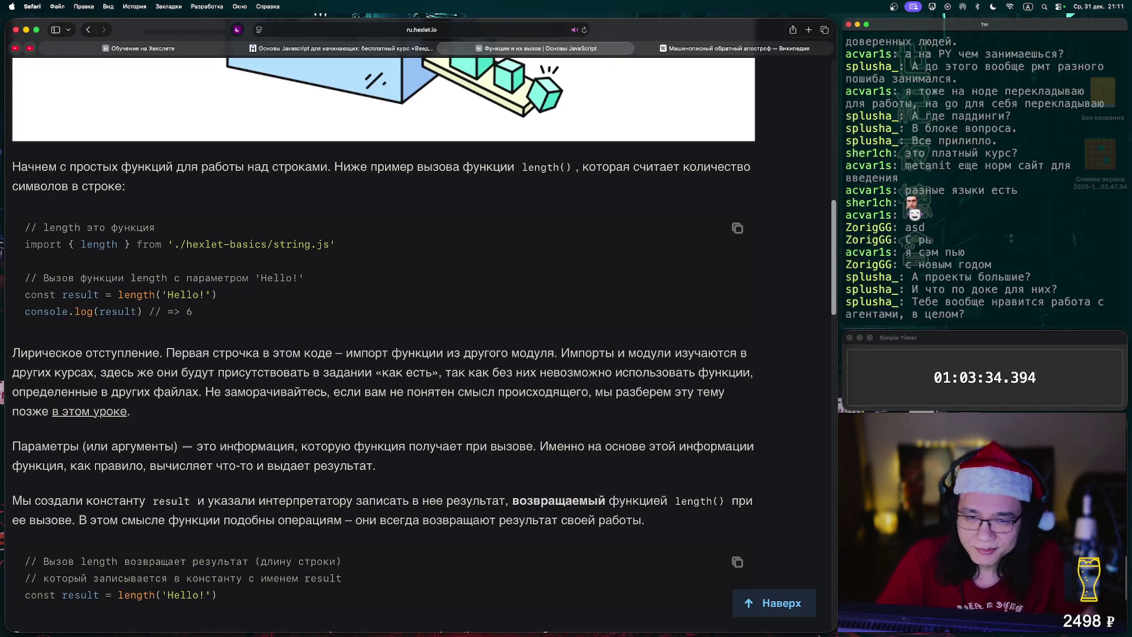
scroll(383, 342, "down", 1)
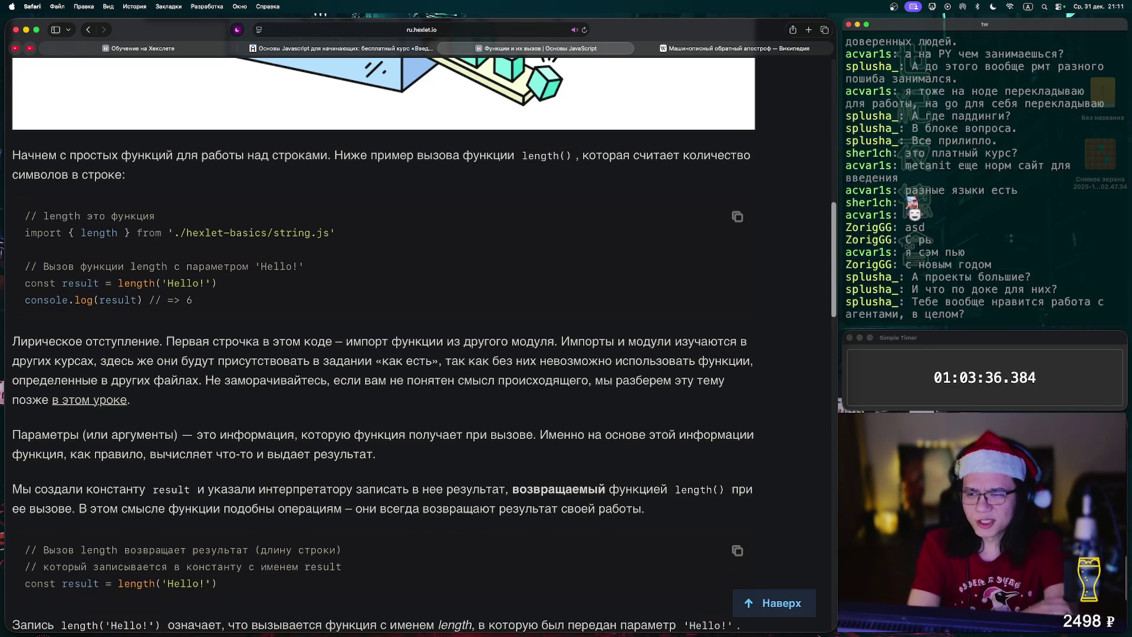
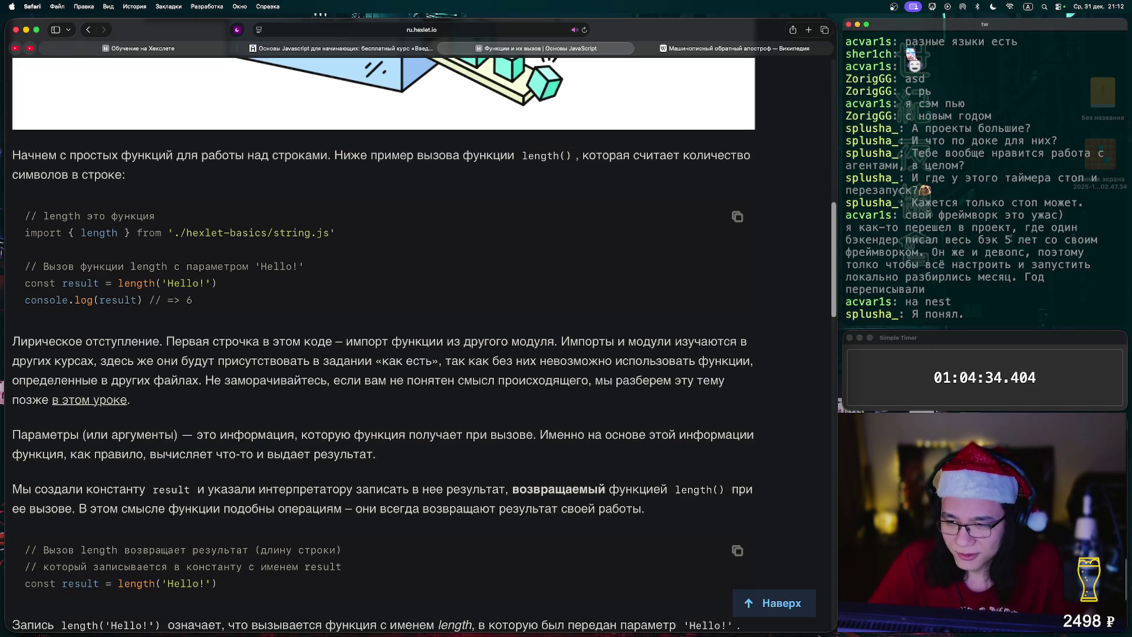
Read down the article to the pow(2, 3) example, briefly highlighting the call
scroll(383, 324, "down", 2)
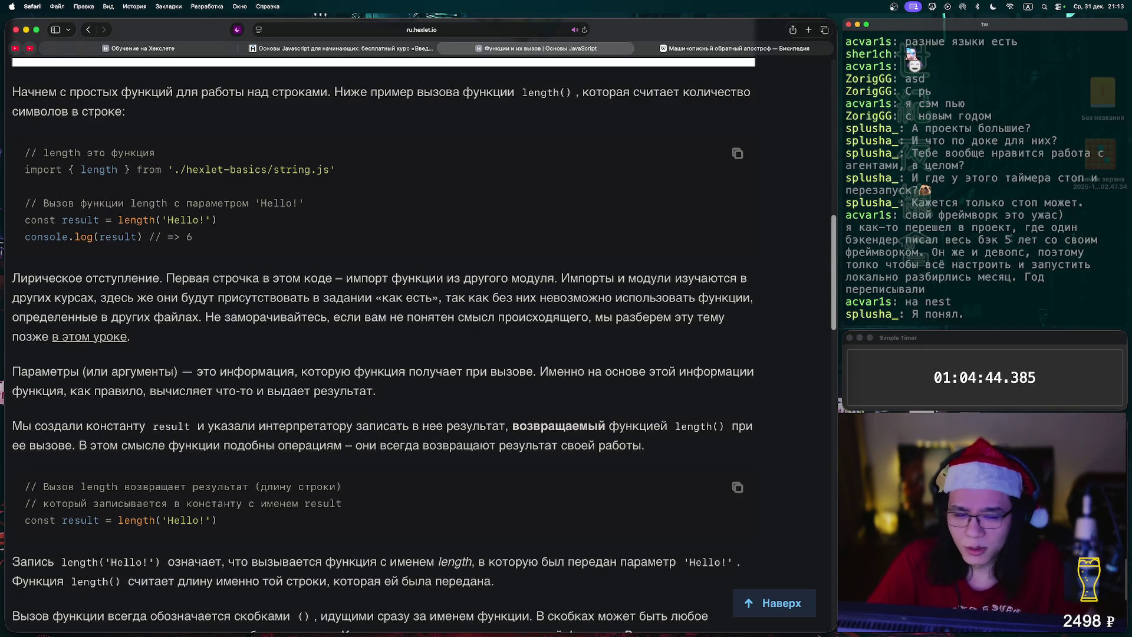
scroll(383, 325, "down", 3)
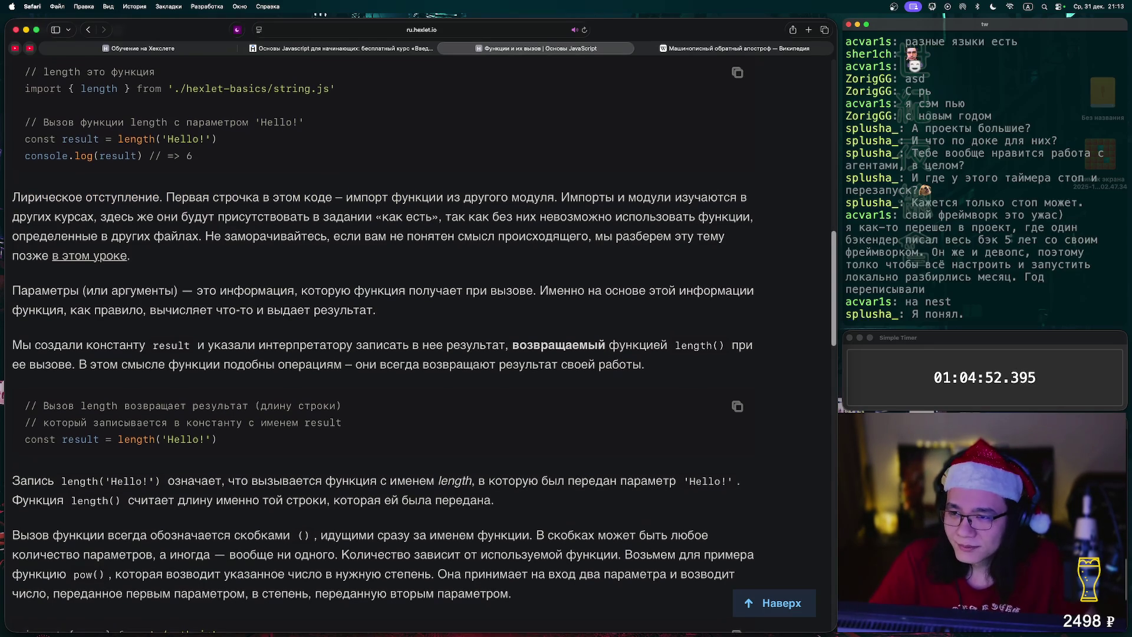
scroll(383, 339, "up", 1)
scroll(383, 339, "up", 2)
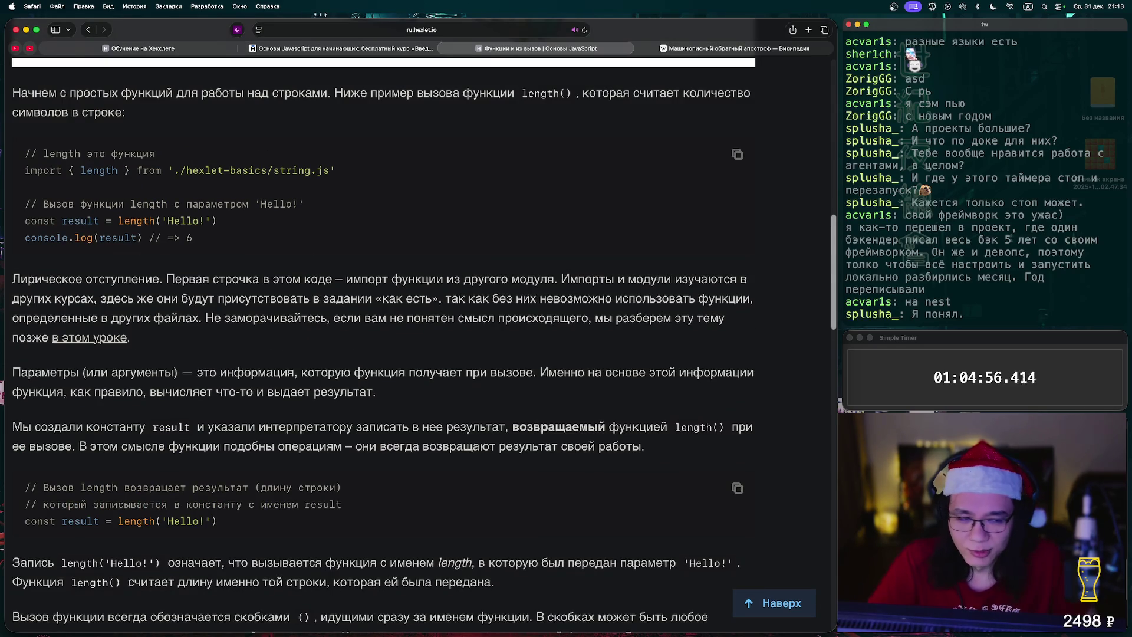
scroll(383, 339, "down", 3)
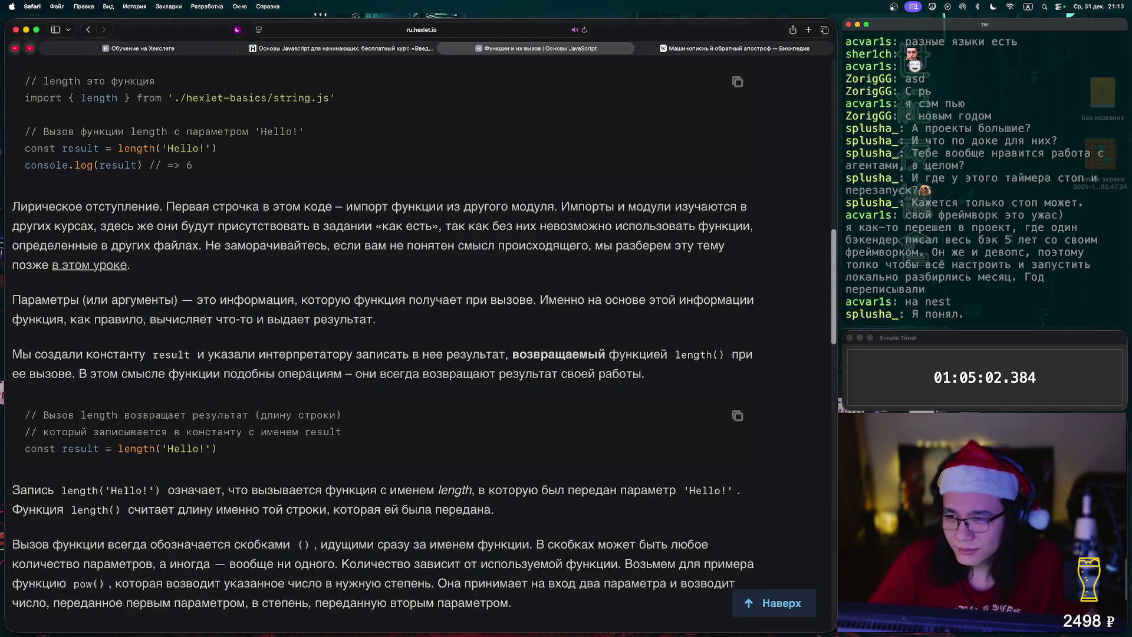
scroll(383, 339, "up", 3)
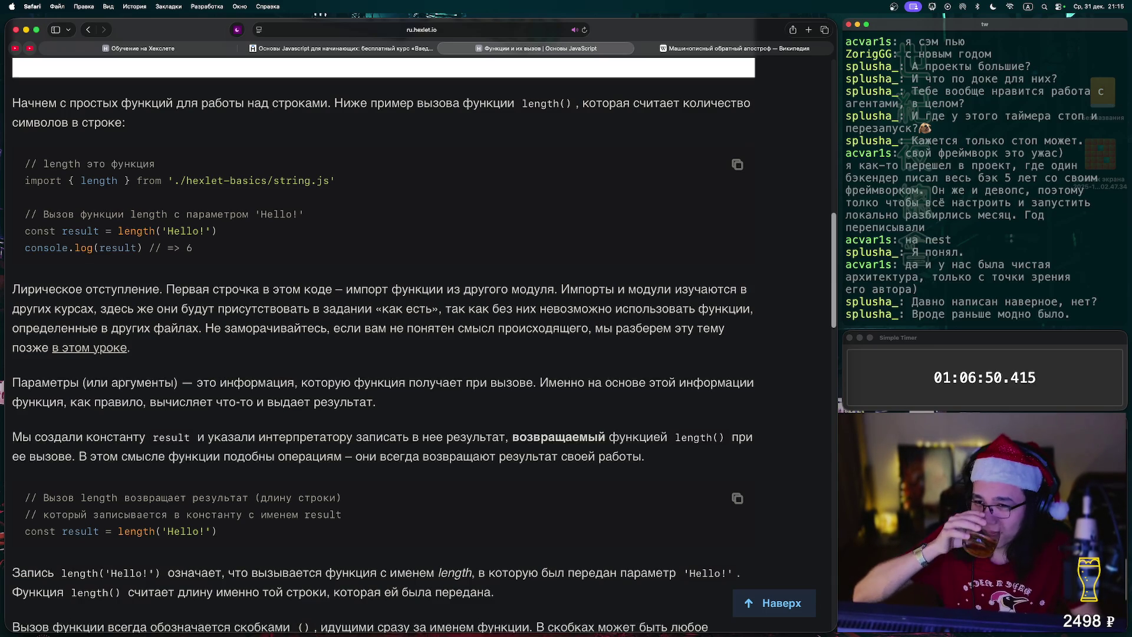
scroll(383, 342, "up", 1)
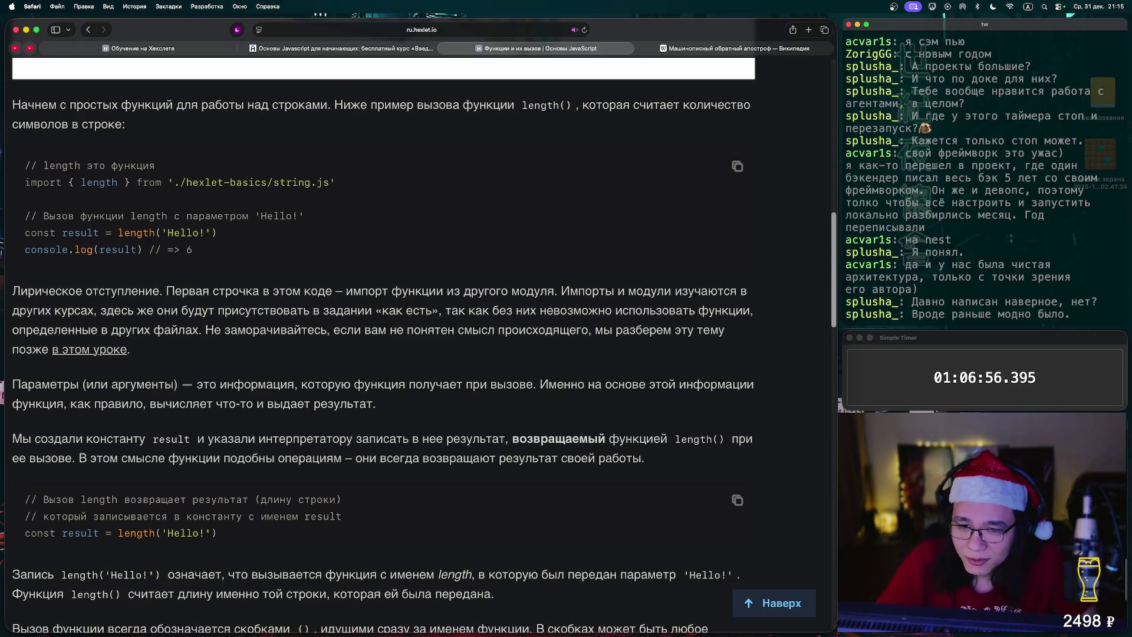
scroll(383, 324, "down", 3)
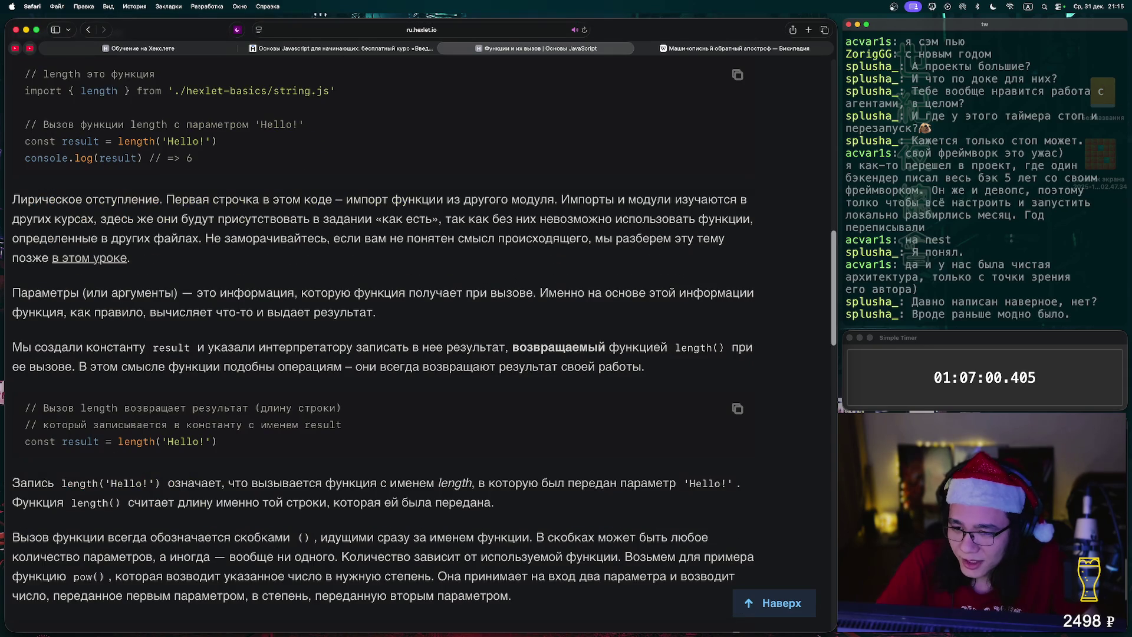
scroll(423, 333, "down", 3)
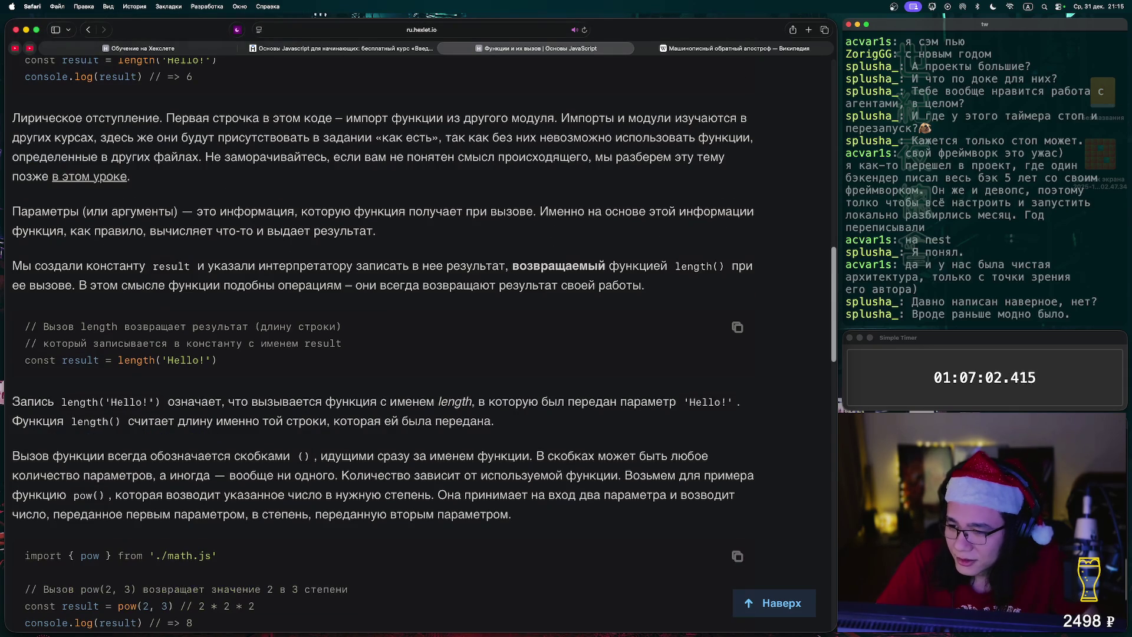
scroll(423, 345, "down", 5)
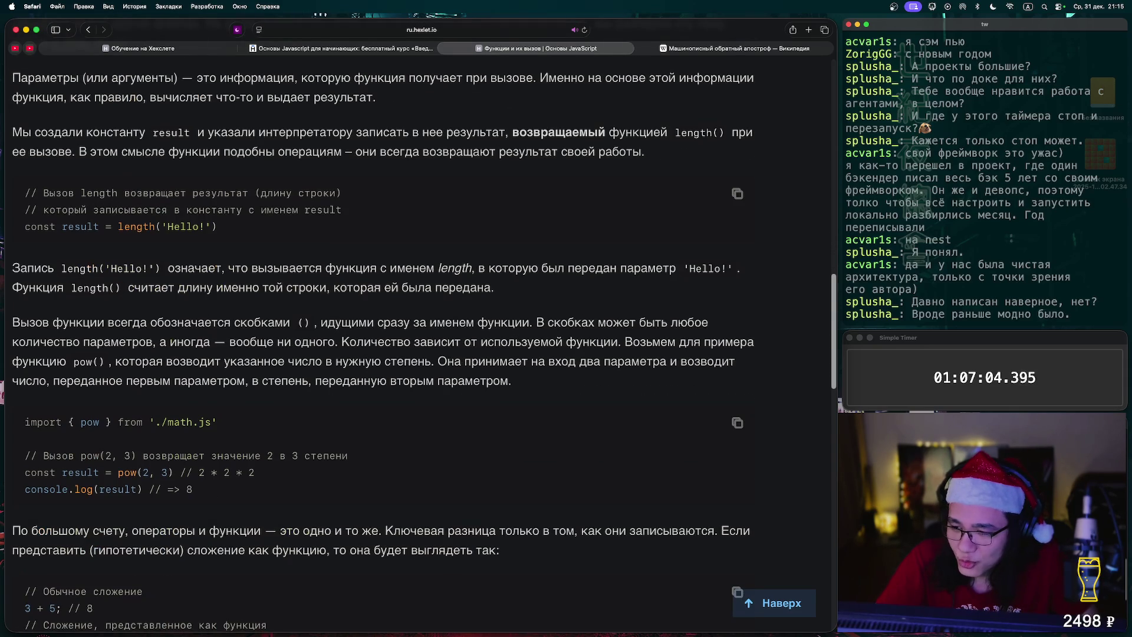
scroll(421, 333, "down", 3)
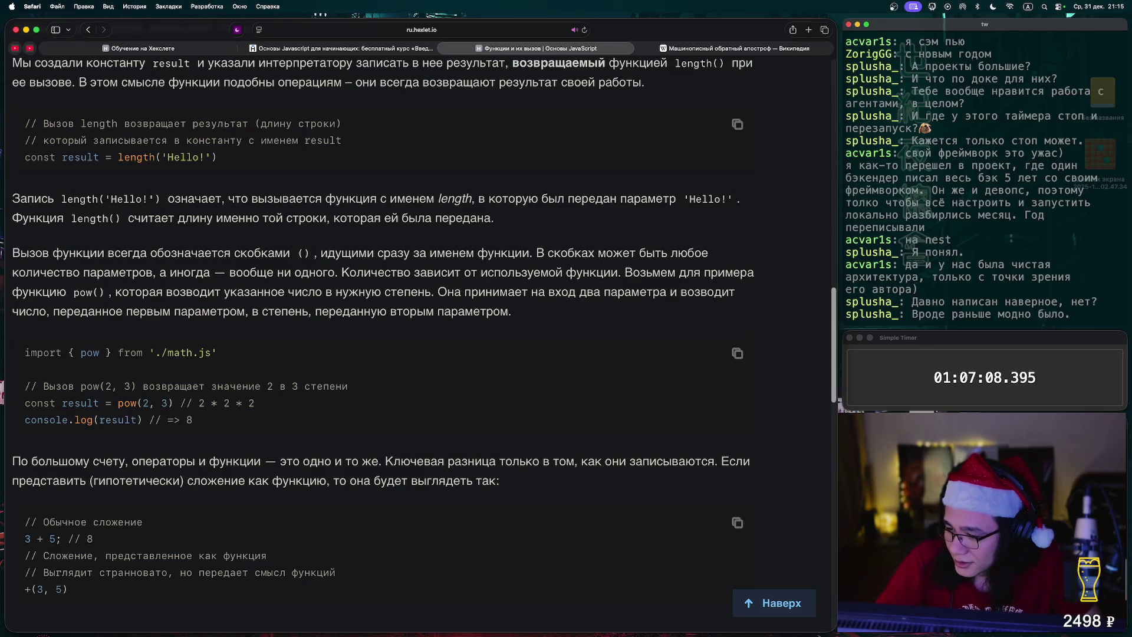
left_click_drag(43, 402, 175, 402)
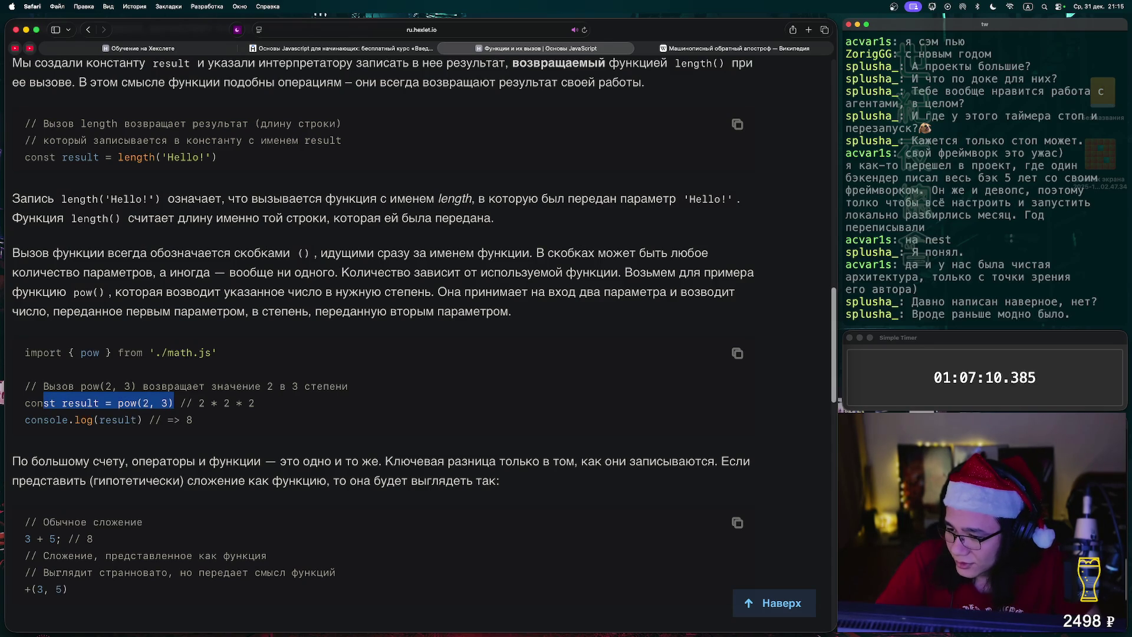
left_click(175, 403)
Continue past the highlighted 3 + 5 example down to the Резюме summary
scroll(421, 332, "down", 3)
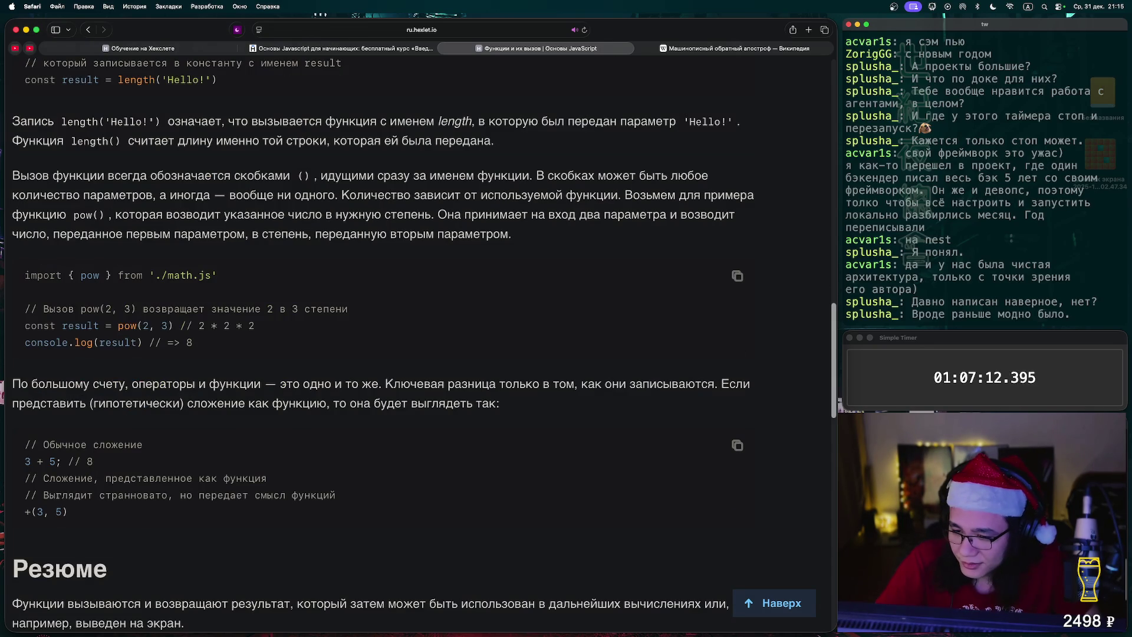
scroll(384, 344, "down", 5)
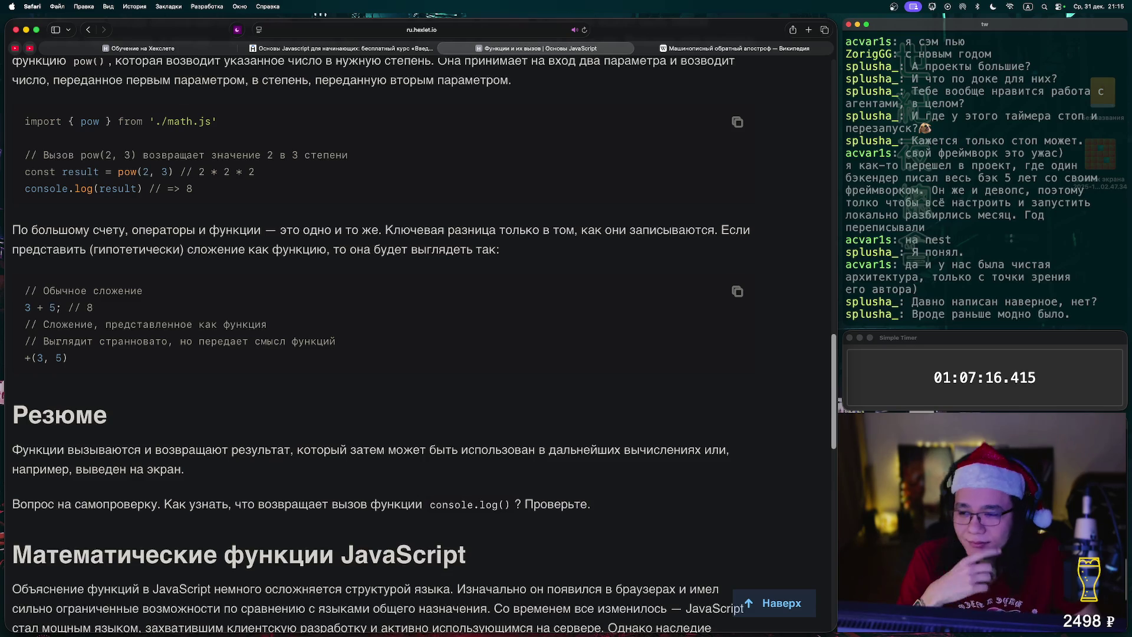
left_click_drag(68, 307, 25, 307)
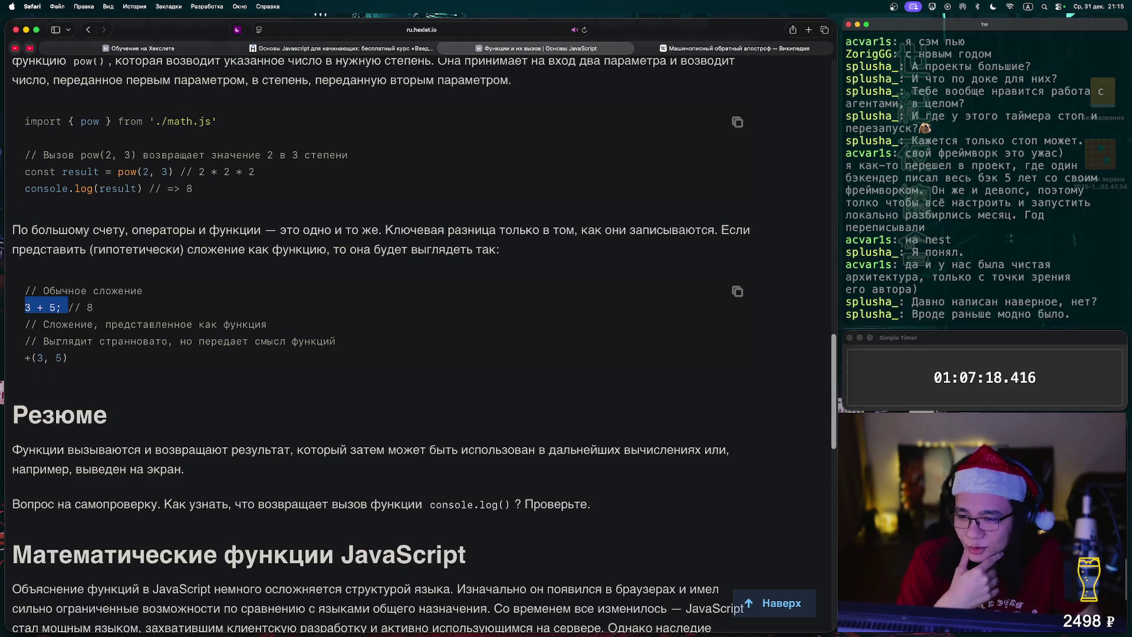
scroll(381, 345, "down", 3)
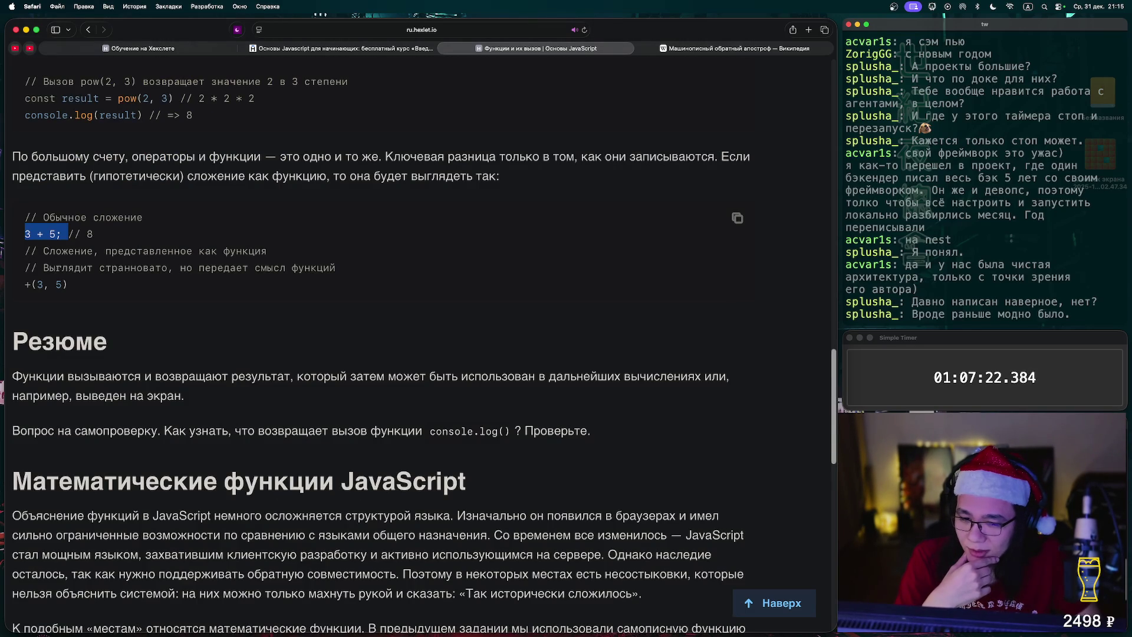
Run console.log(t); in Safari's Web Inspector console, then close the inspector
key("alt+super+c")
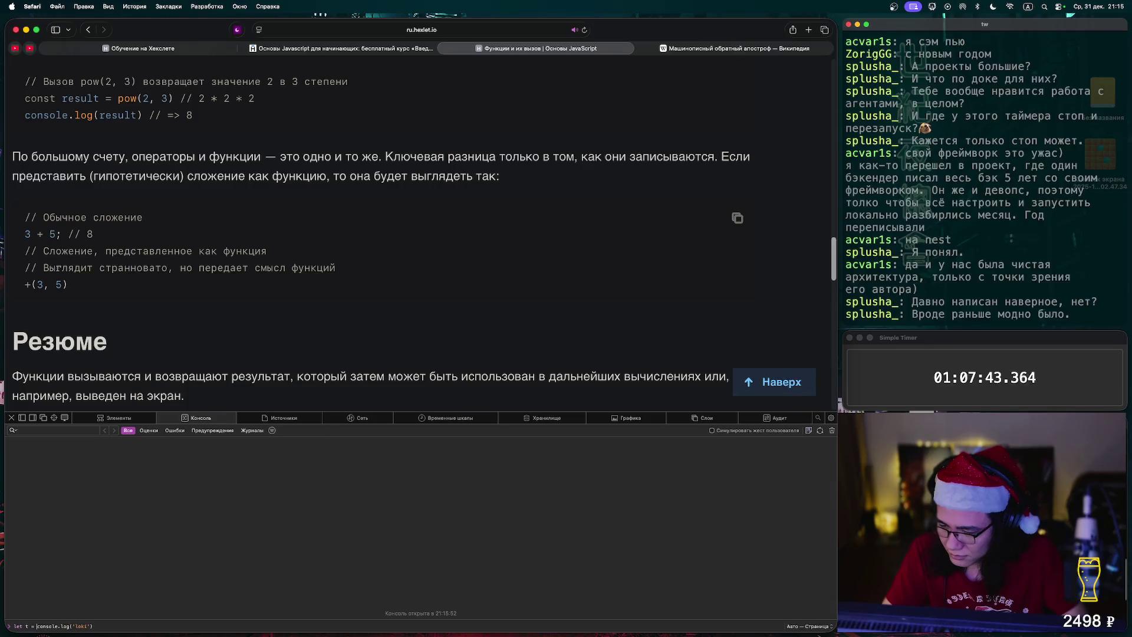
type("console.log(t)")
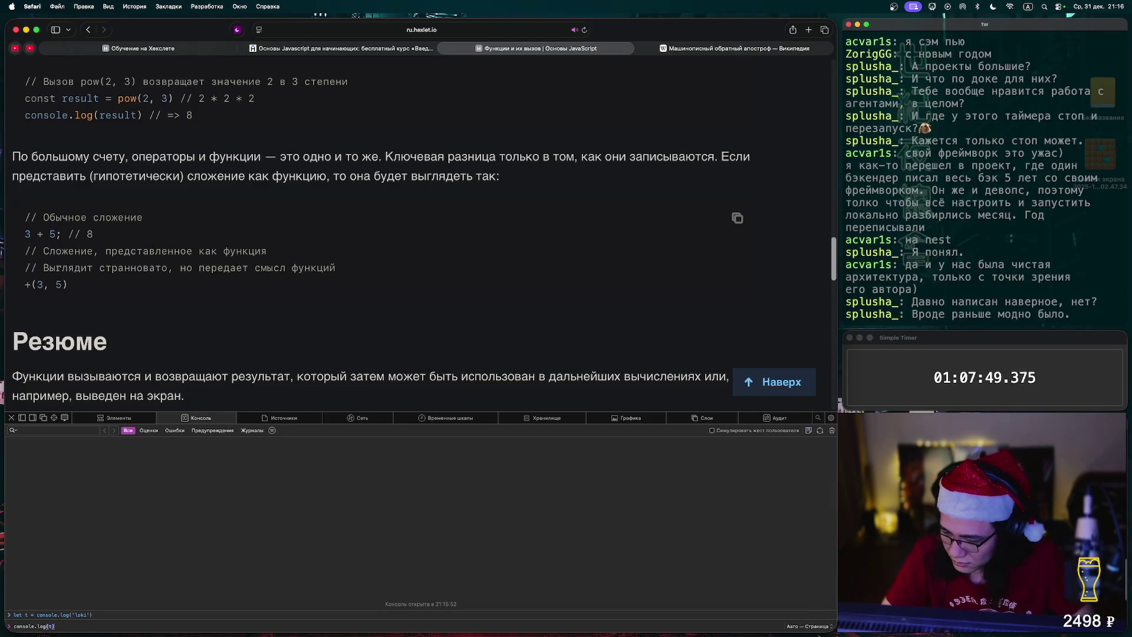
type(";")
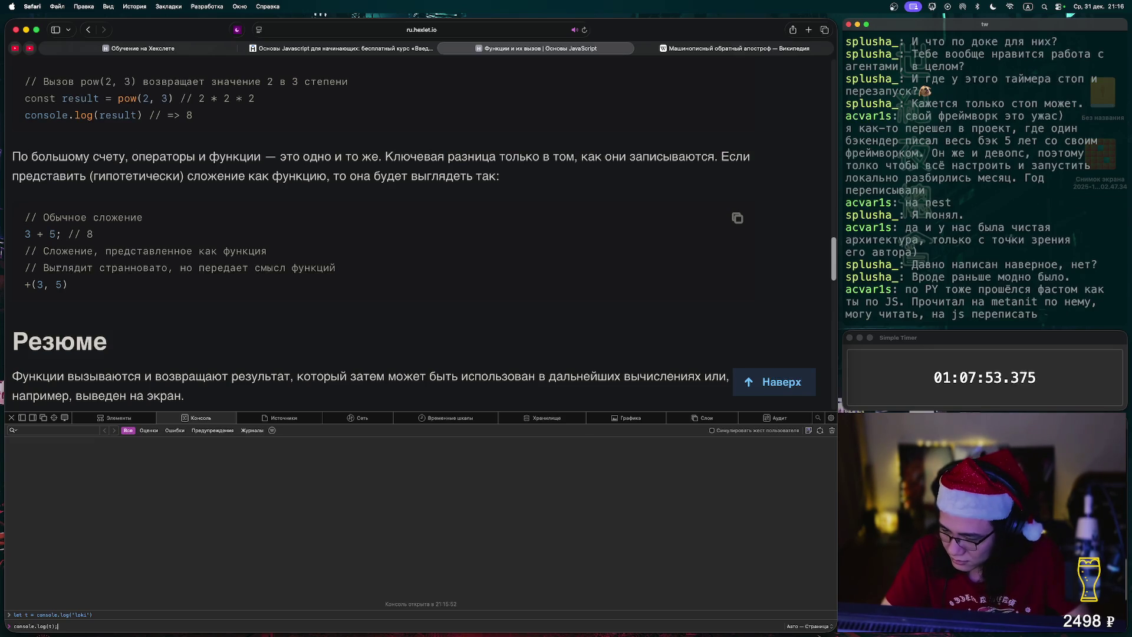
key("BackSpace")
key("BackSpace")
key("BackSpace")
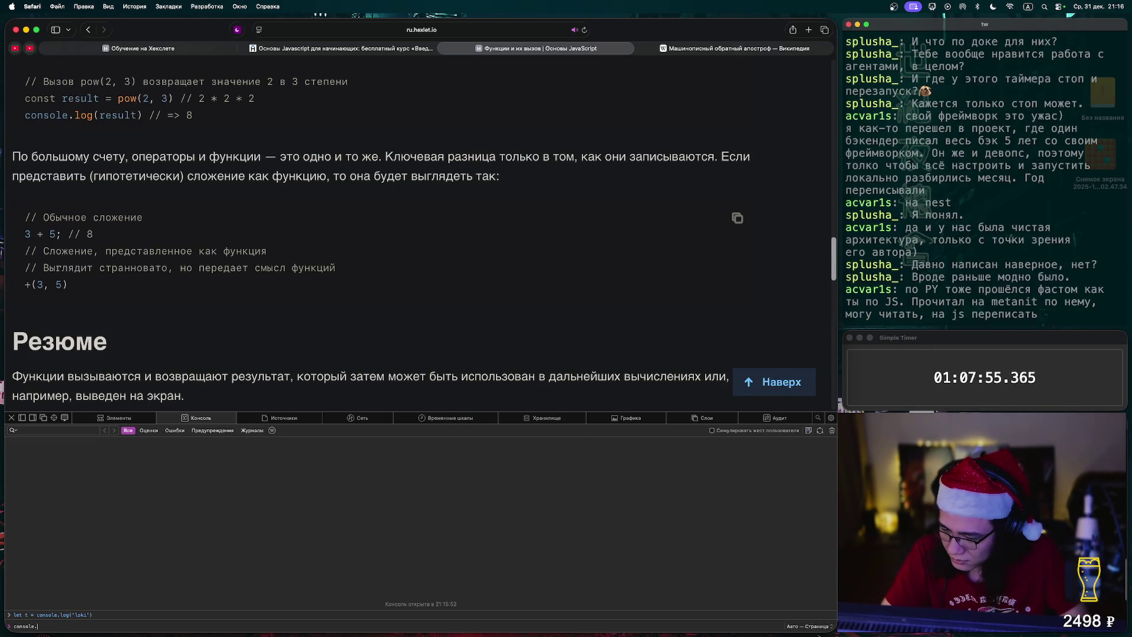
type("coins")
key("BackSpace")
key("BackSpace")
type("nsole.log(a")
key("BackSpace")
type("t);")
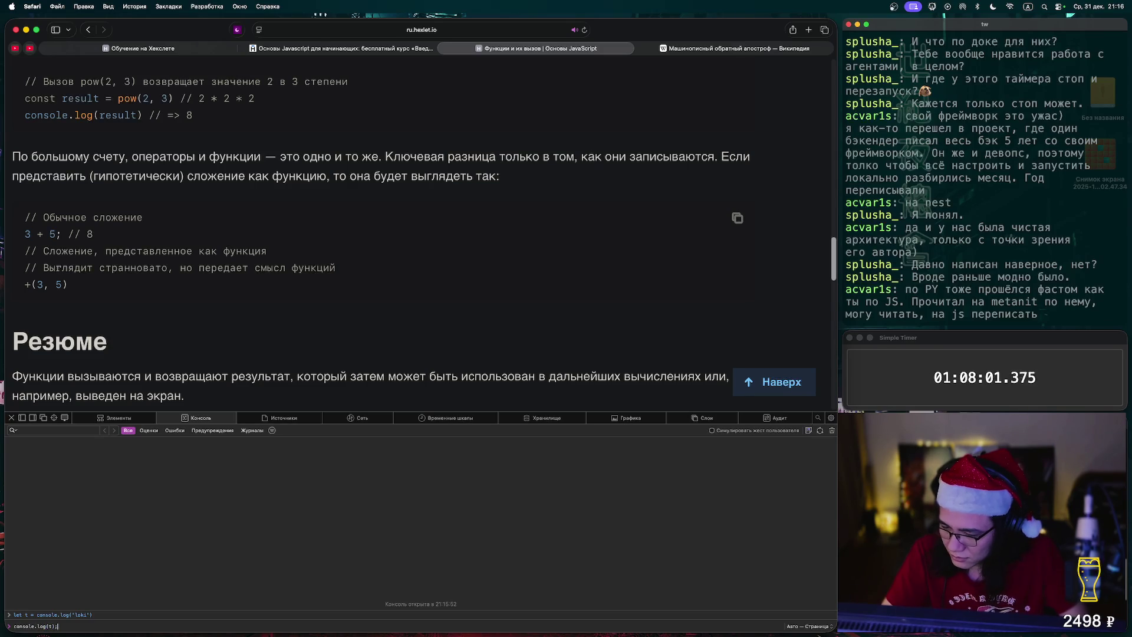
type(";")
key("Return")
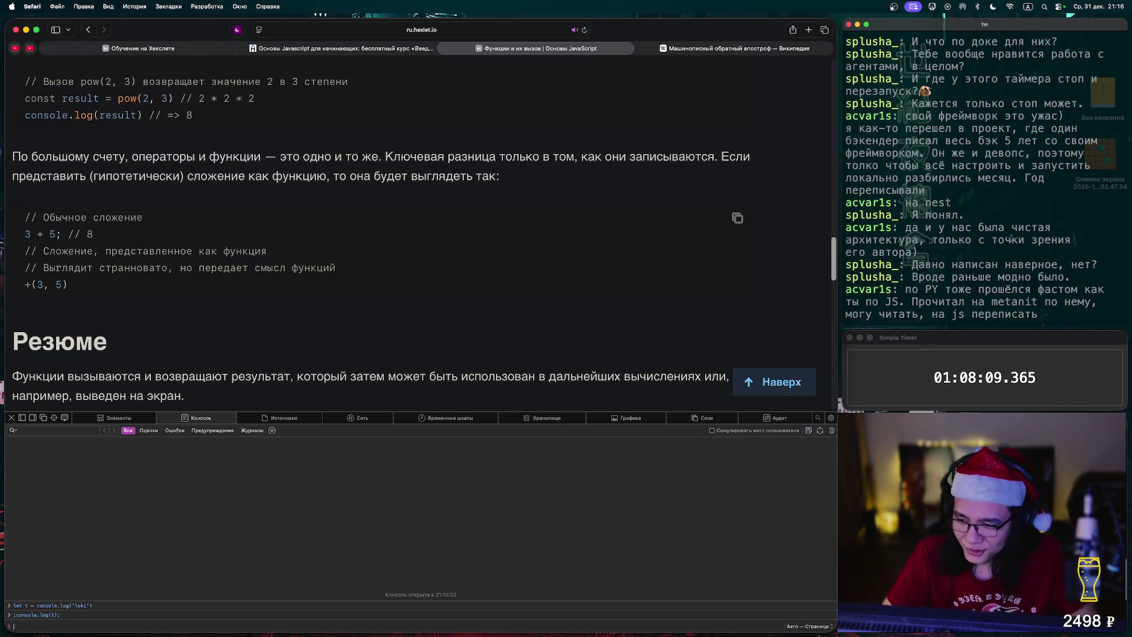
key("super+alt+i")
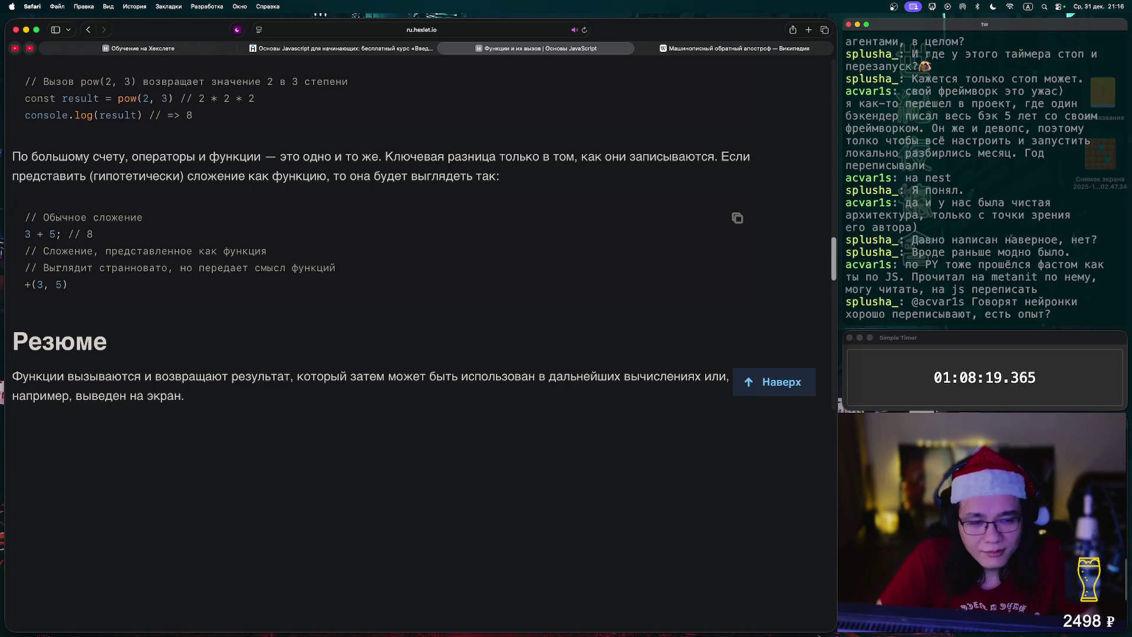
Jump back to the top of the 'Функции и их вызов' lesson with the Наверх button
scroll(413, 324, "up", 15)
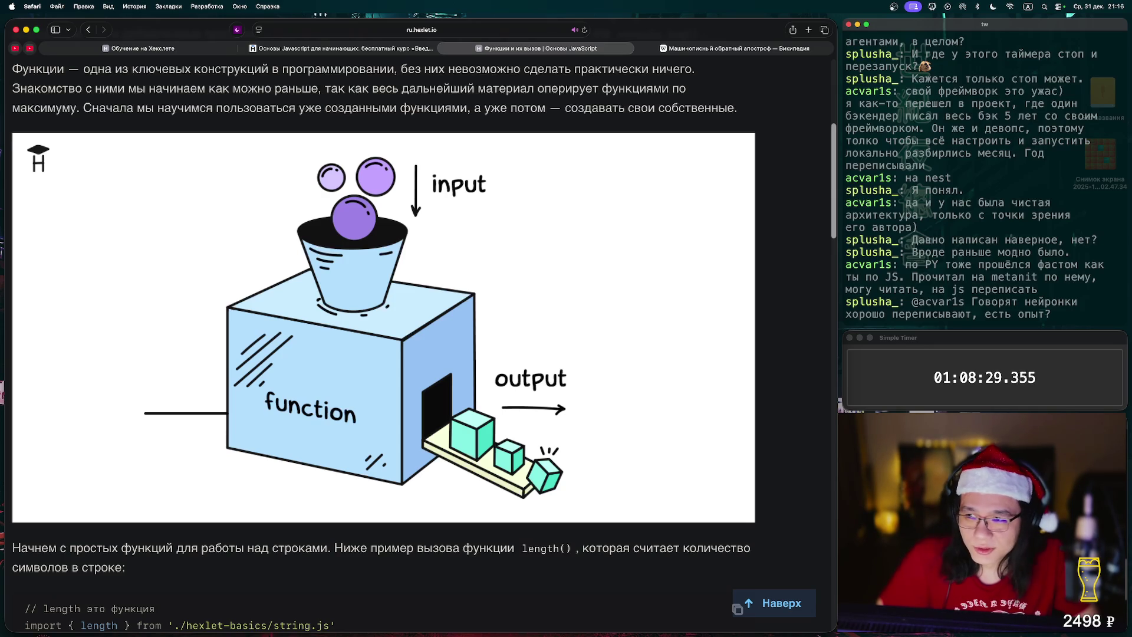
left_click(737, 607)
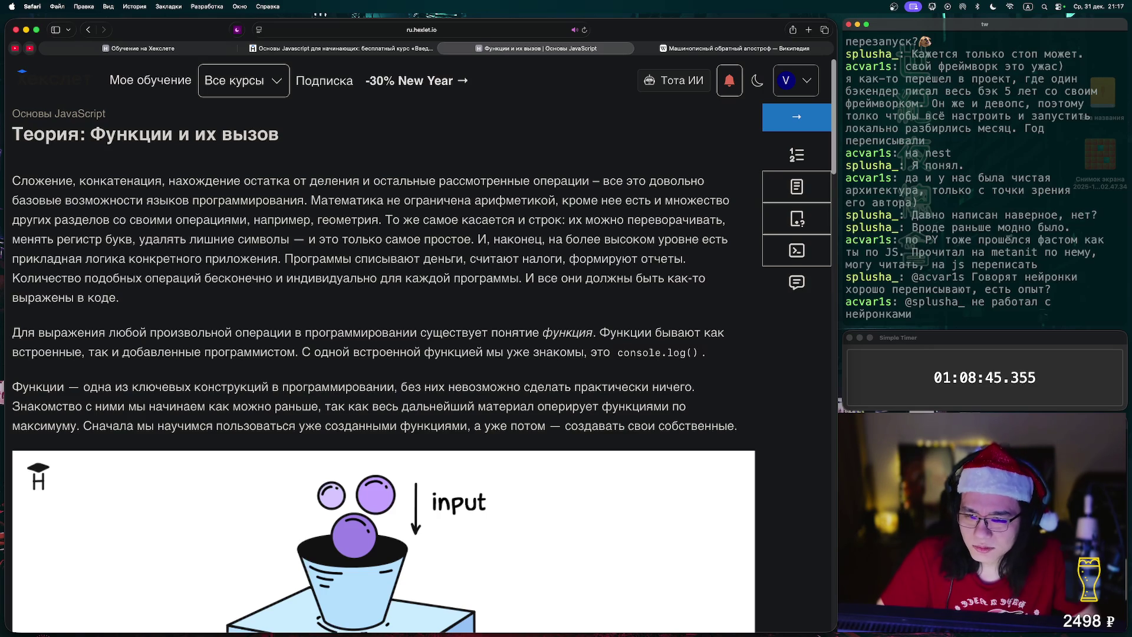
scroll(383, 353, "down", 3)
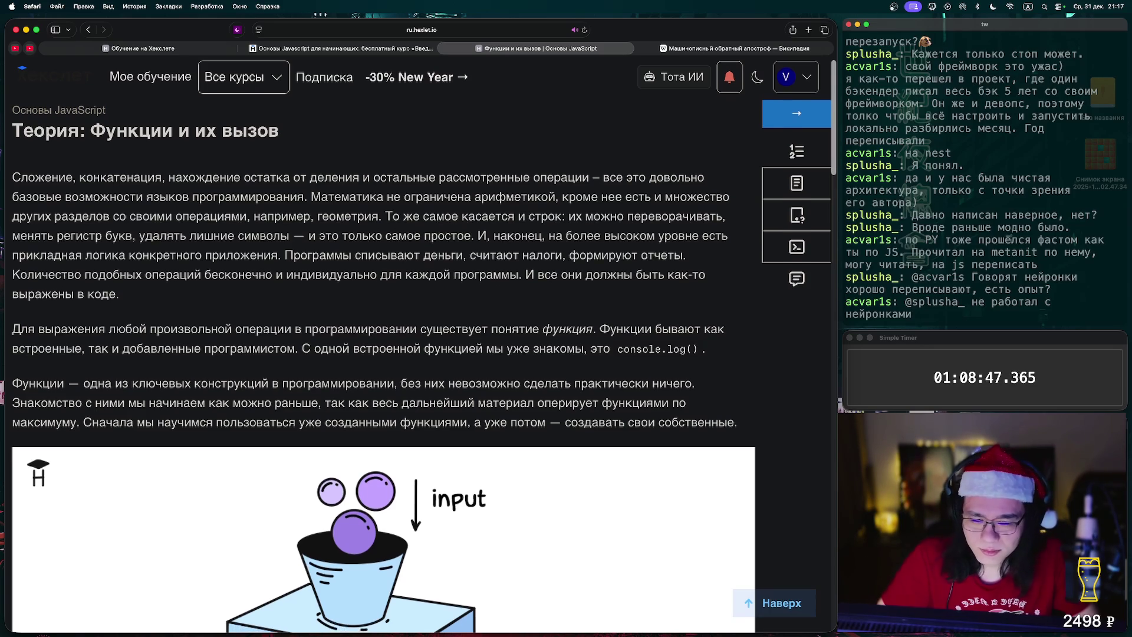
scroll(383, 353, "up", 2)
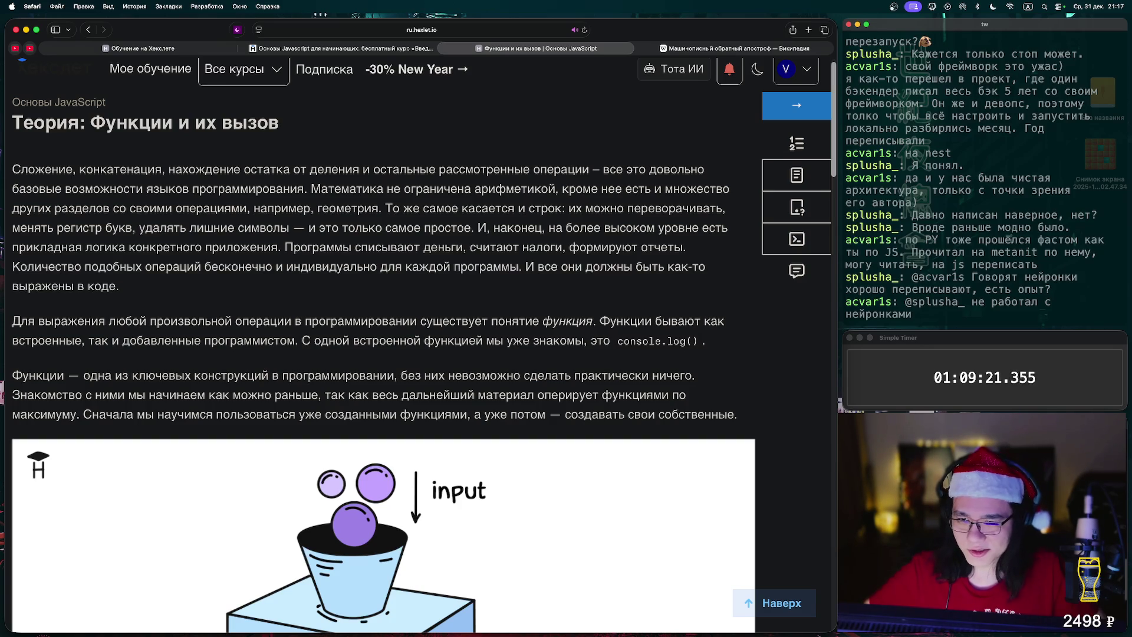
scroll(424, 343, "down", 1)
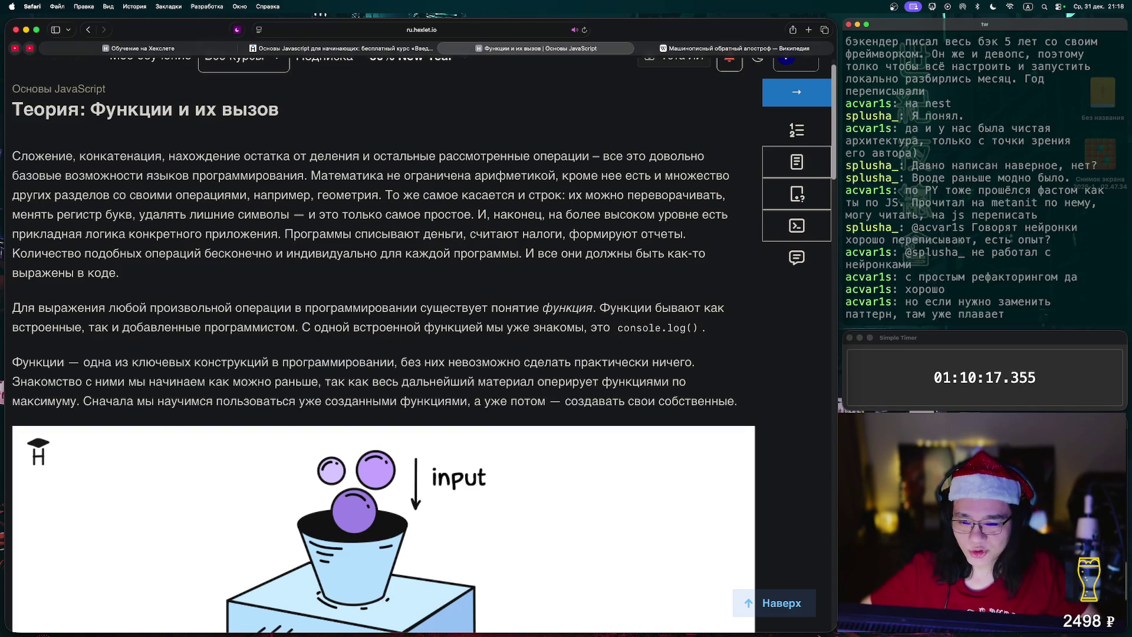
right_click(541, 214)
Review the article once more, then advance to the 'Тесты: Функции и их вызов' quiz
key("Escape")
scroll(377, 295, "up", 1)
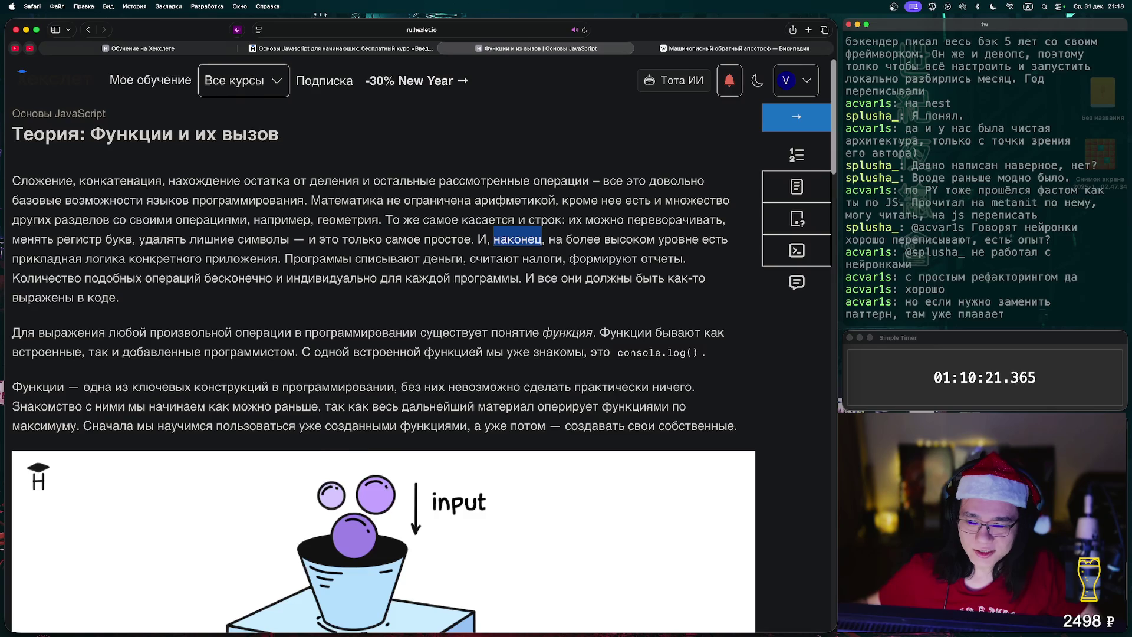
scroll(383, 345, "down", 3)
scroll(383, 344, "up", 2)
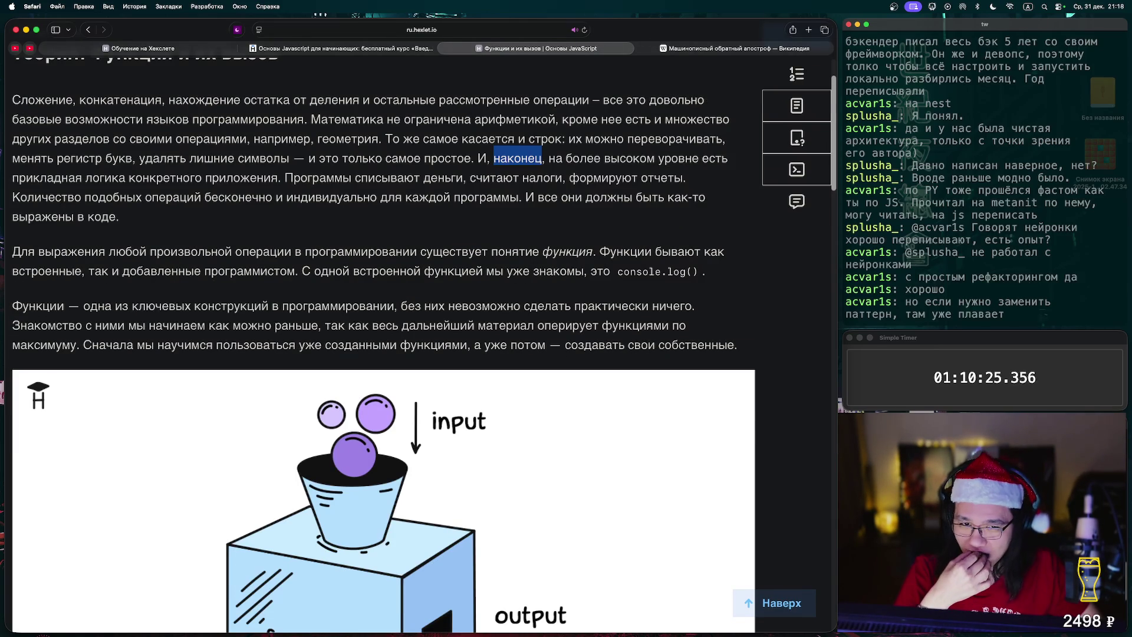
scroll(383, 344, "down", 20)
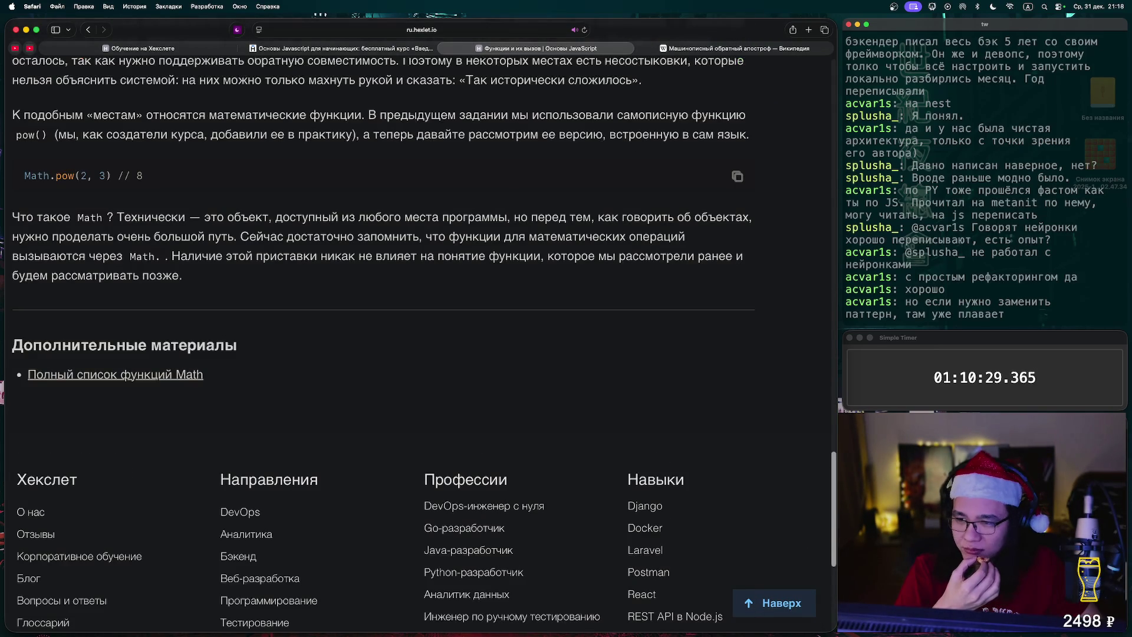
scroll(384, 345, "up", 9)
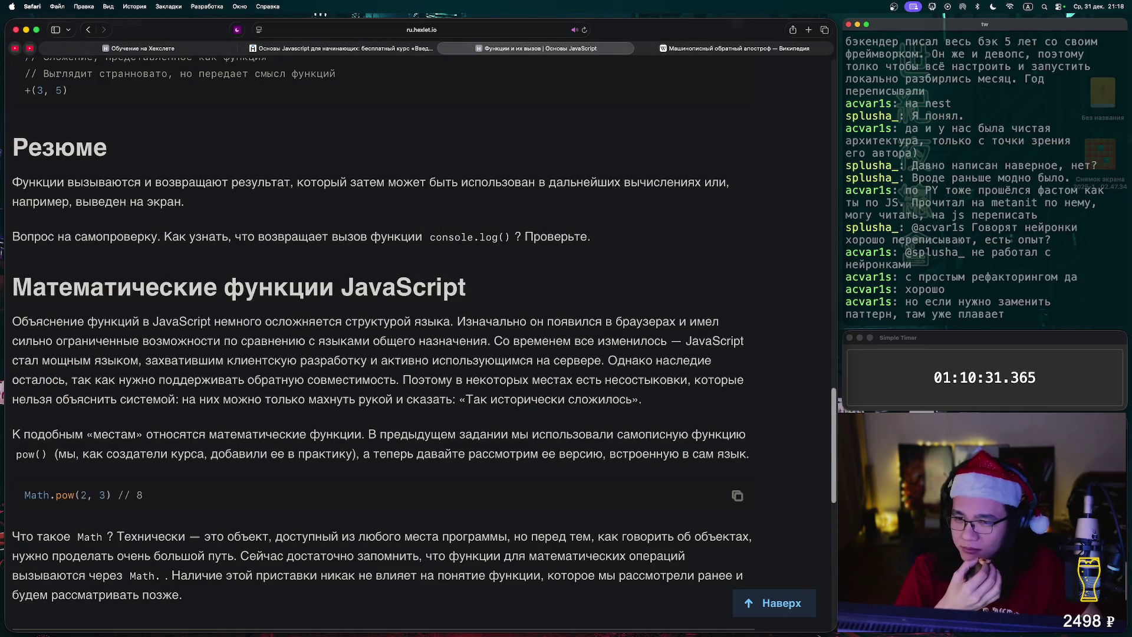
scroll(384, 345, "up", 5)
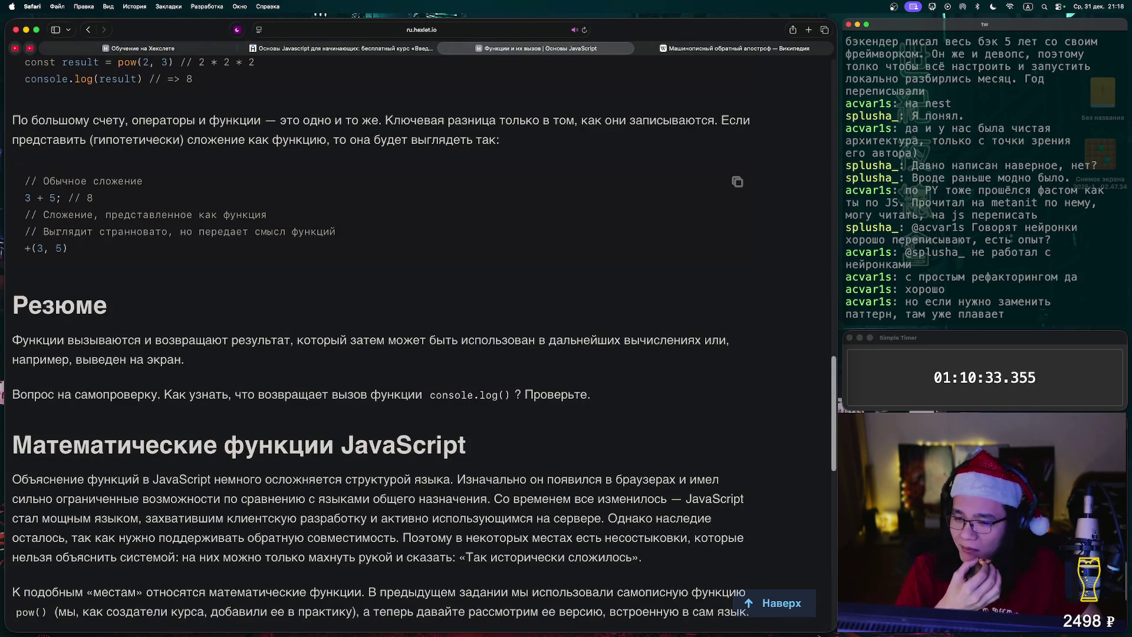
scroll(383, 345, "down", 3)
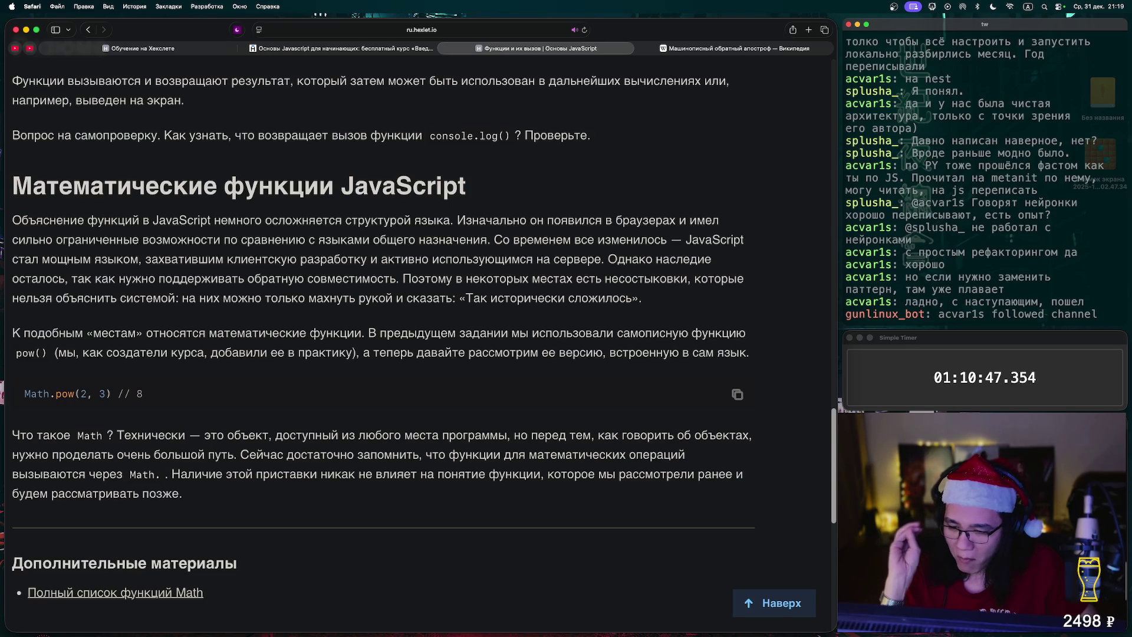
scroll(413, 342, "up", 10)
scroll(413, 342, "up", 15)
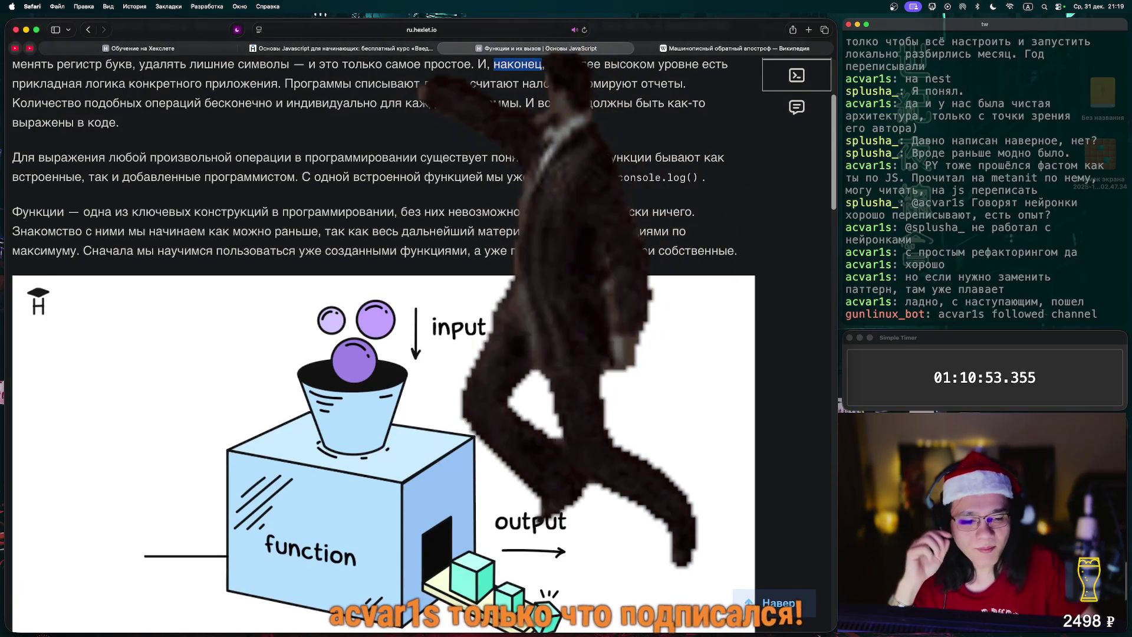
scroll(383, 342, "up", 3)
left_click(796, 117)
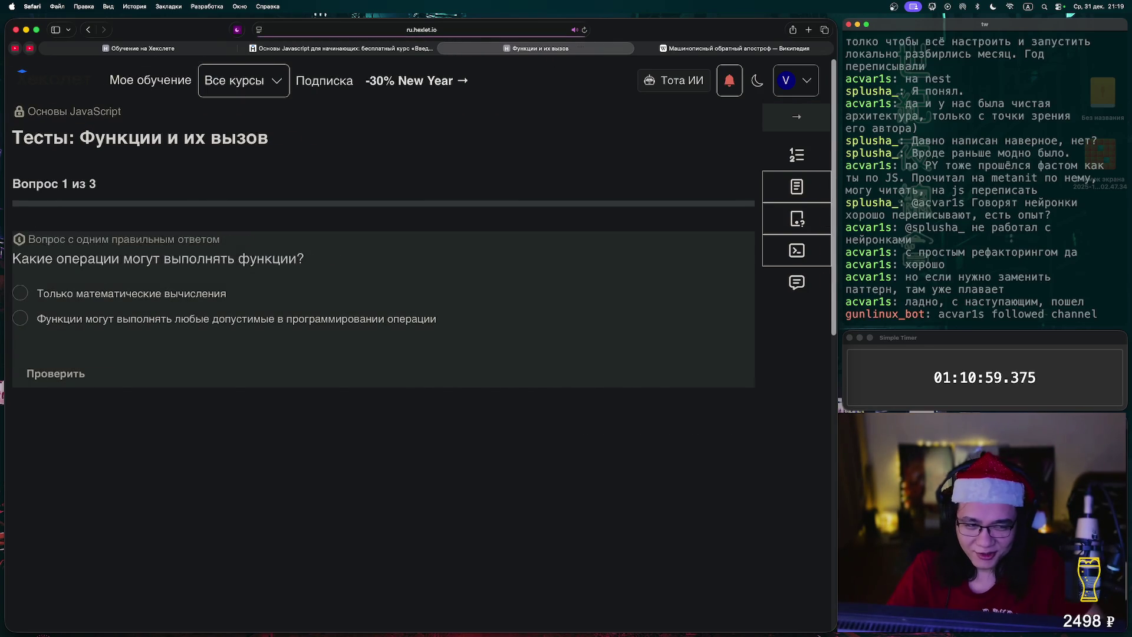
Answer the first two questions: functions can do any operation; names needn't be memorised
key("ctrl+Left")
key("ctrl+Right")
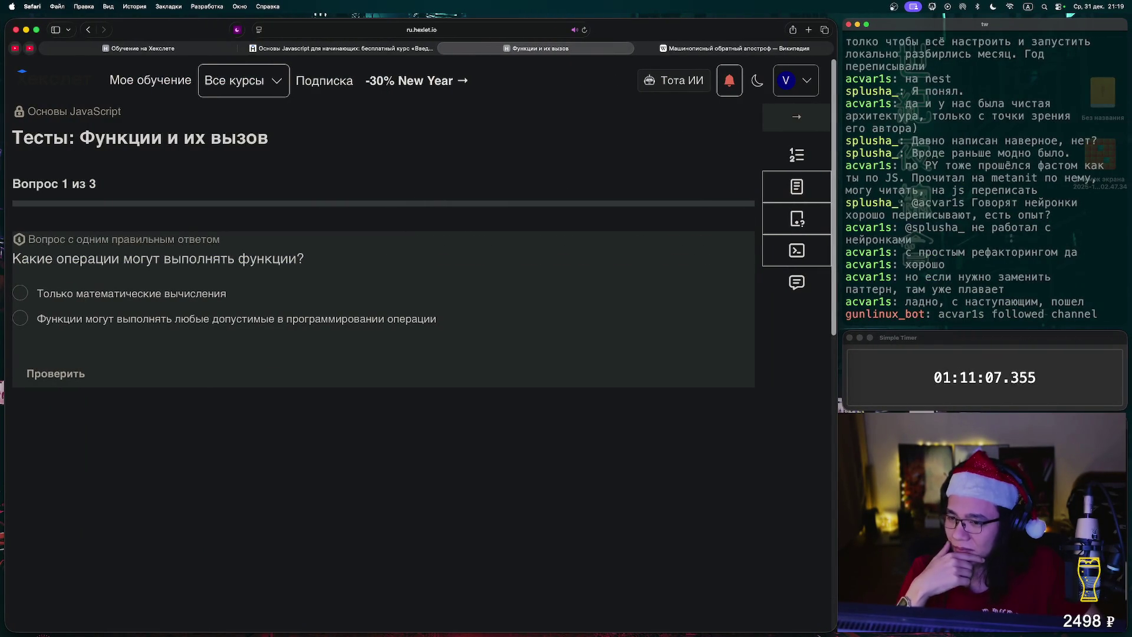
left_click(20, 318)
left_click(56, 373)
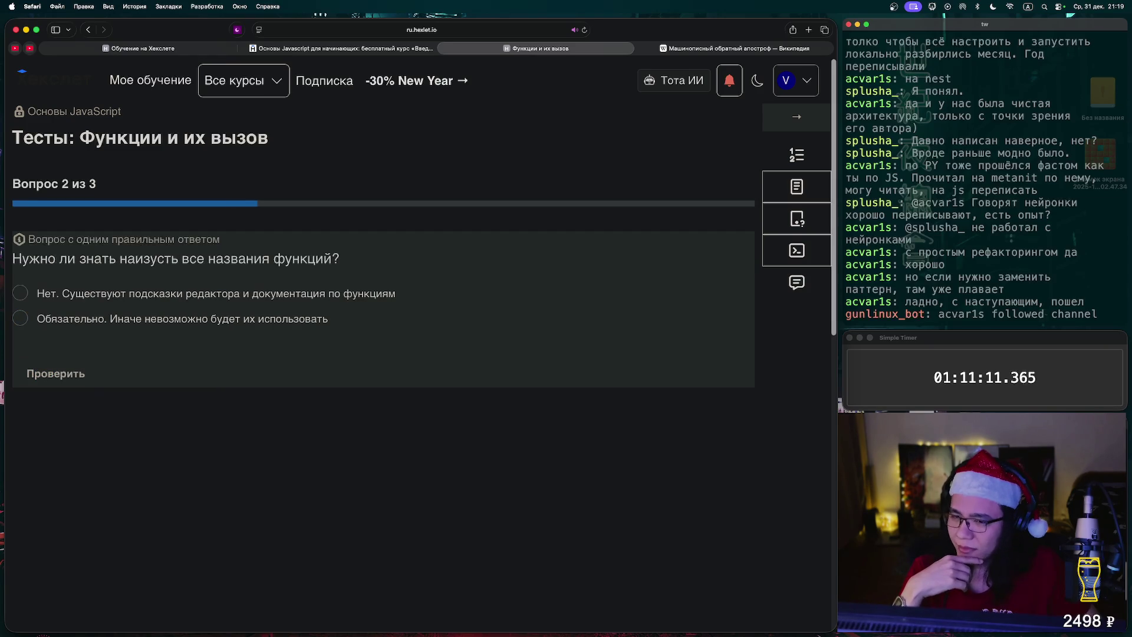
left_click(20, 293)
left_click(55, 373)
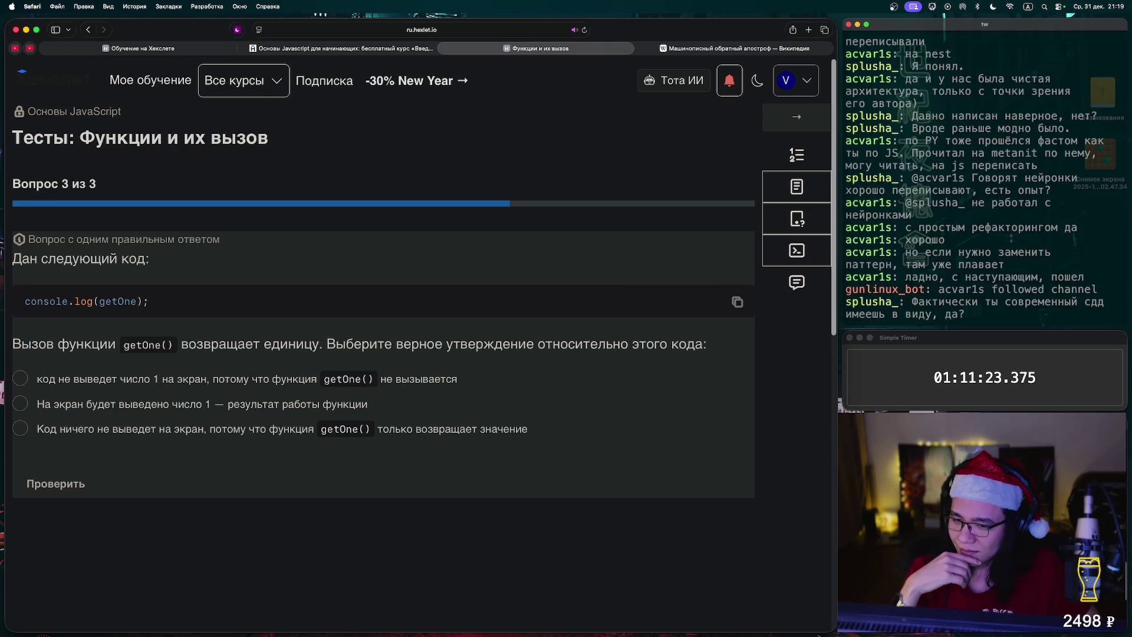
Answer that getOne is not called, finish the quiz, and move to the Math.abs exercise
left_click(20, 377)
left_click(55, 483)
left_click(55, 484)
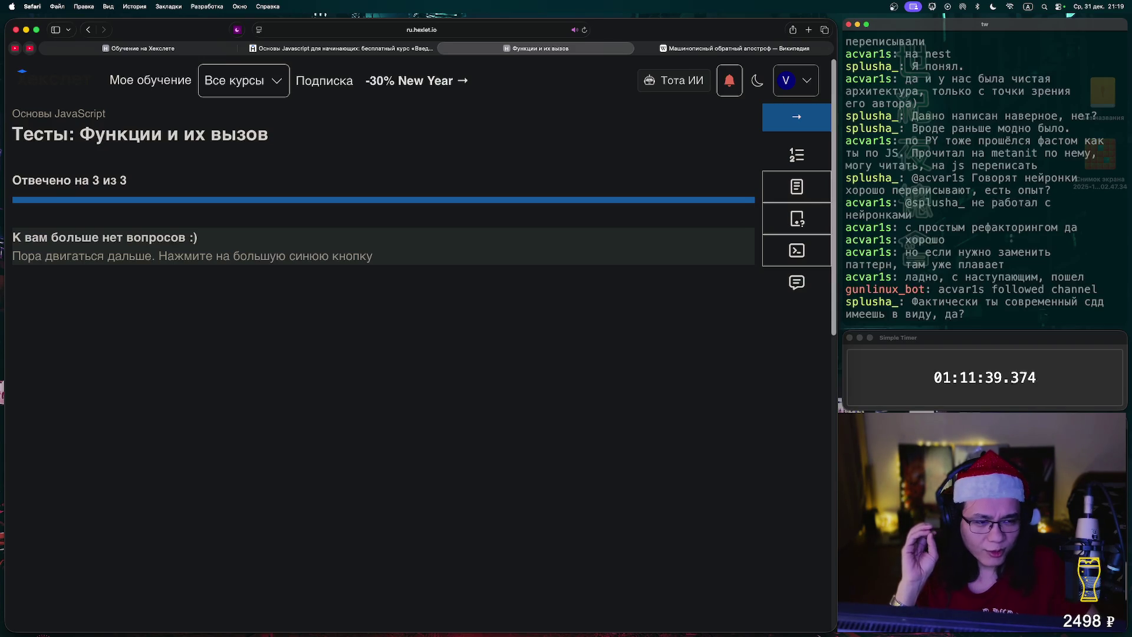
left_click(796, 117)
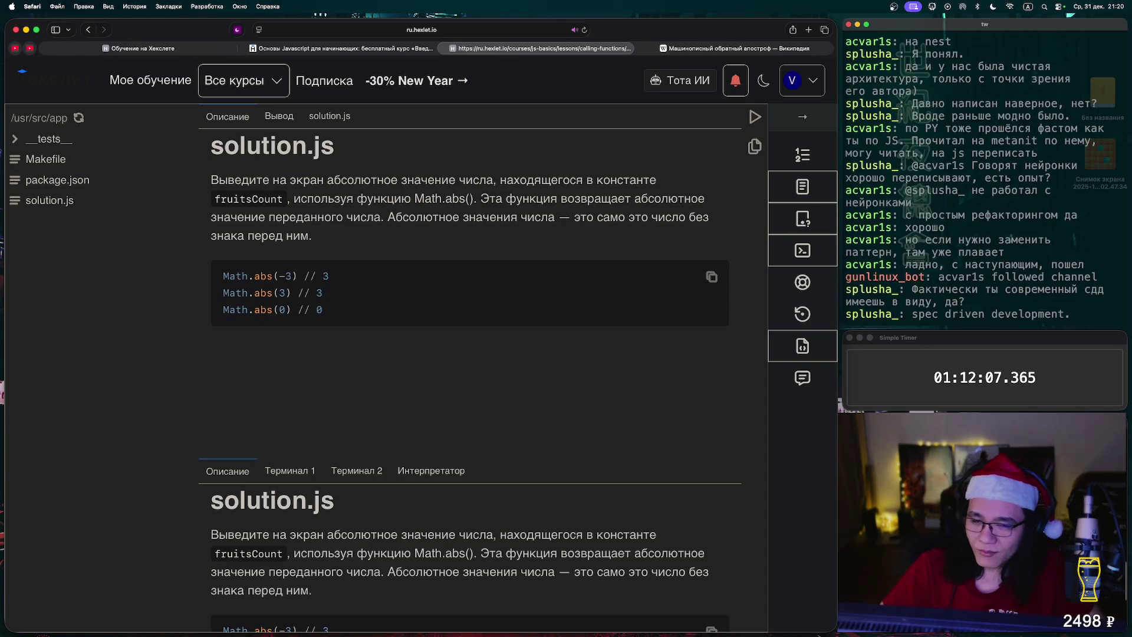
Write console.log(Math.abs()); on the line below BEGIN in solution.js
left_click_drag(474, 199, 414, 199)
key("cmd+c")
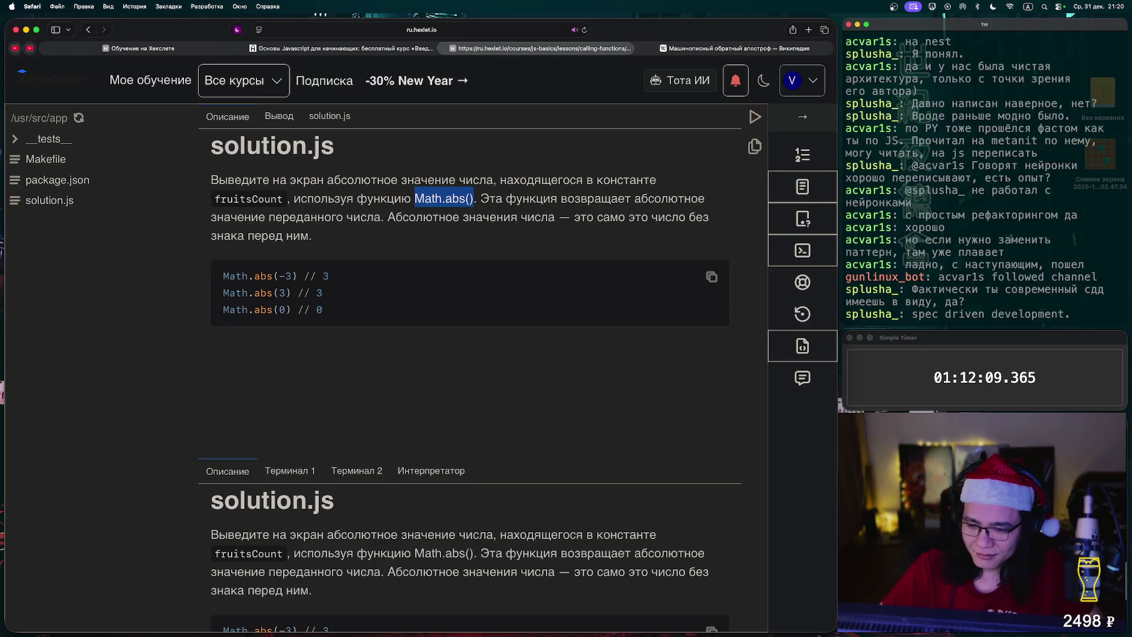
left_click(415, 199)
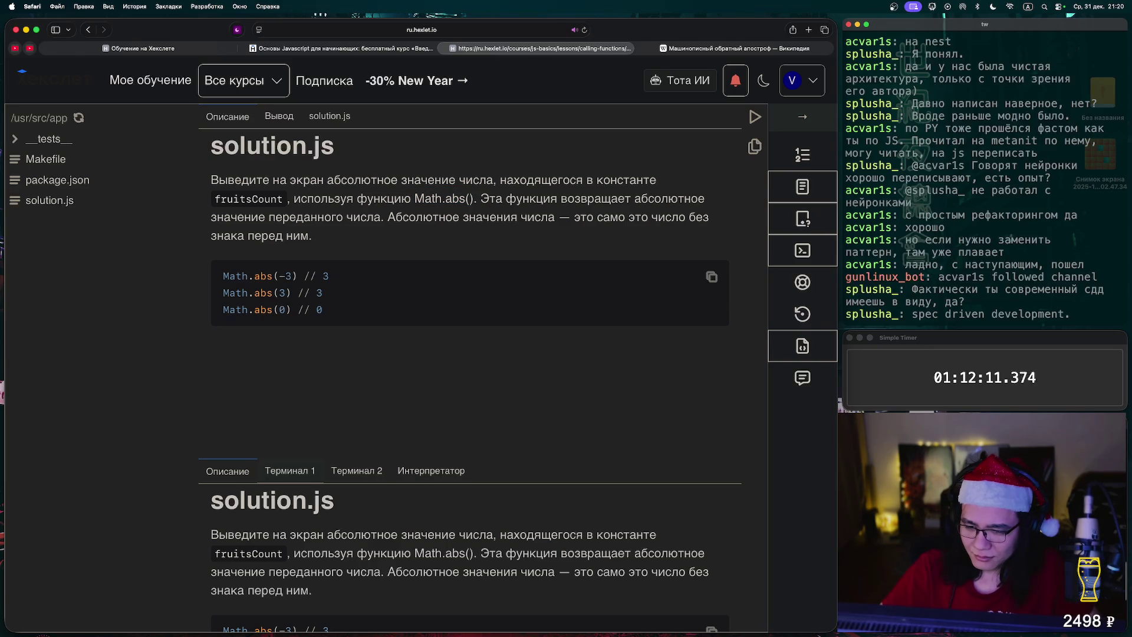
left_click(329, 116)
left_click(343, 201)
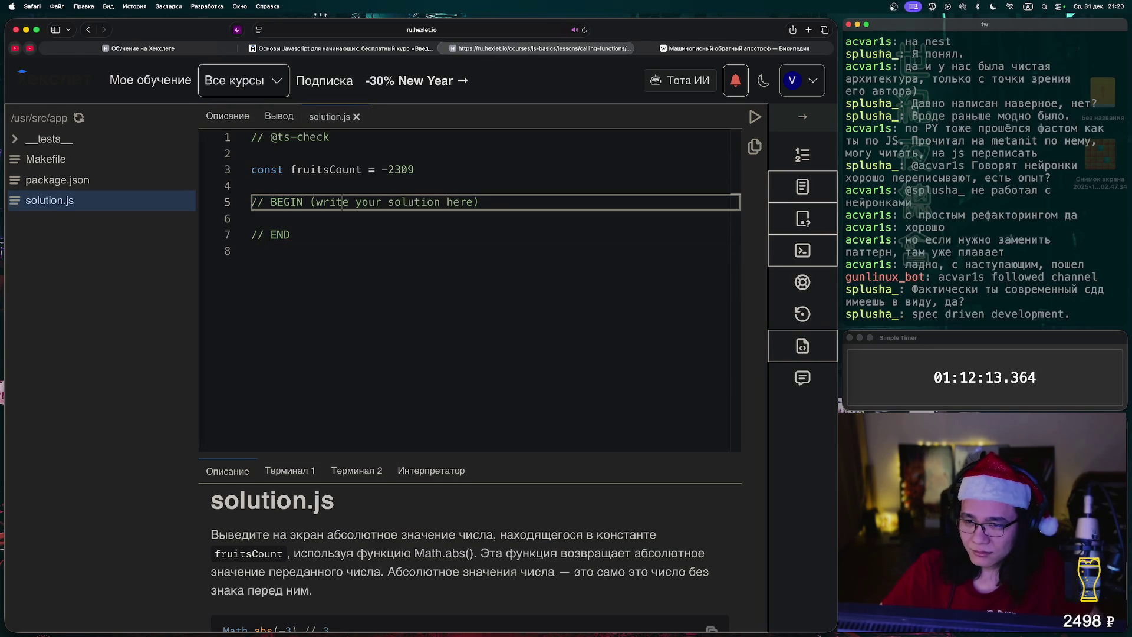
key("Down")
key("cmd+v")
key("Left")
key("Left")
key("Left")
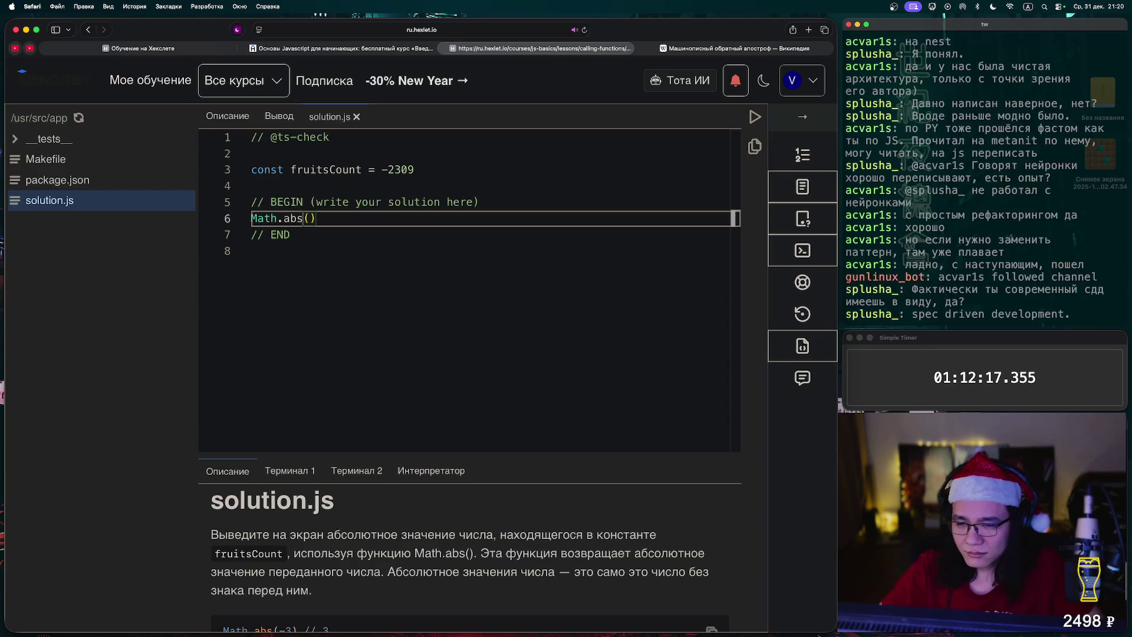
type("cnsom")
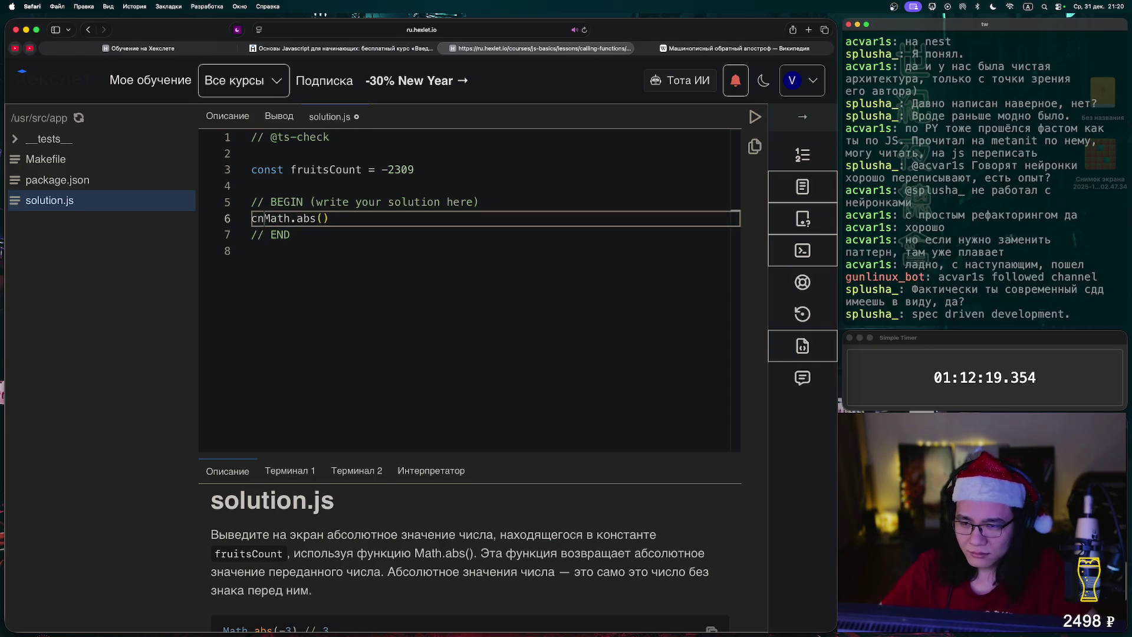
key("BackSpace")
key("BackSpace")
key("BackSpace")
type("onsole.")
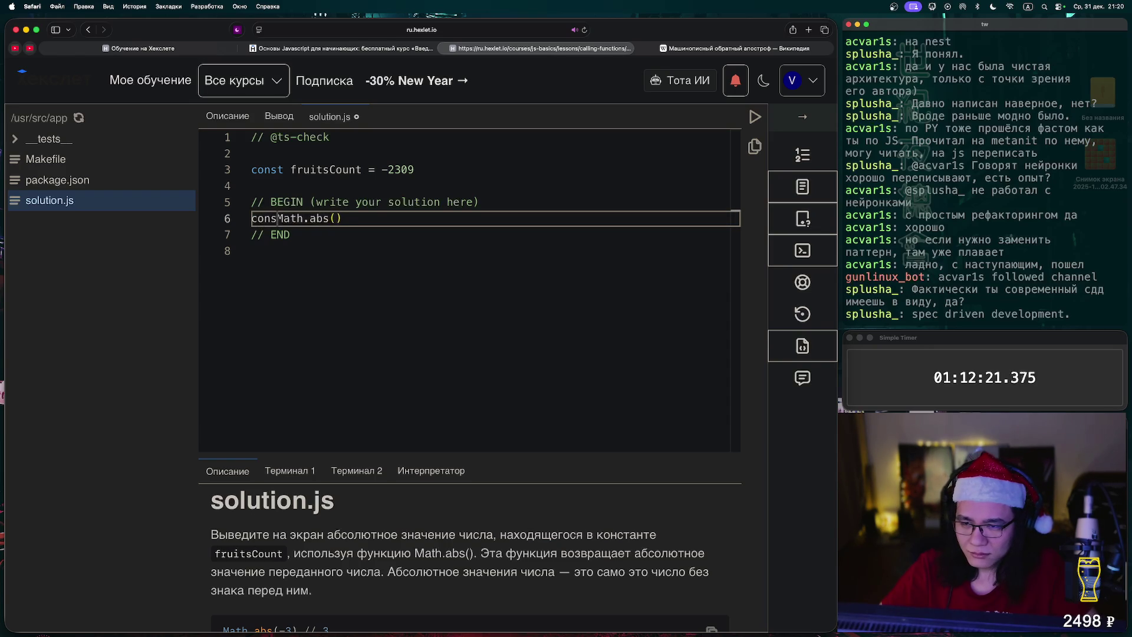
type("log(")
key("End")
type(")")
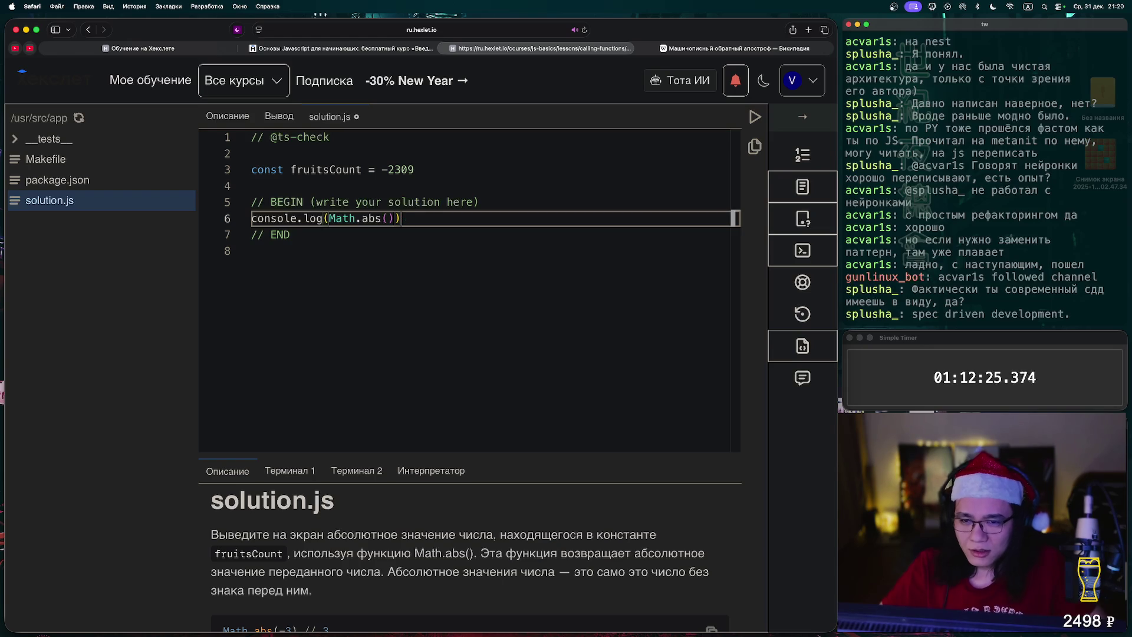
type(";")
left_click(254, 186)
Fill in fruitsCount as the Math.abs argument, run the tests, and go to the next lesson
double_click(326, 169)
key("ctrl+c")
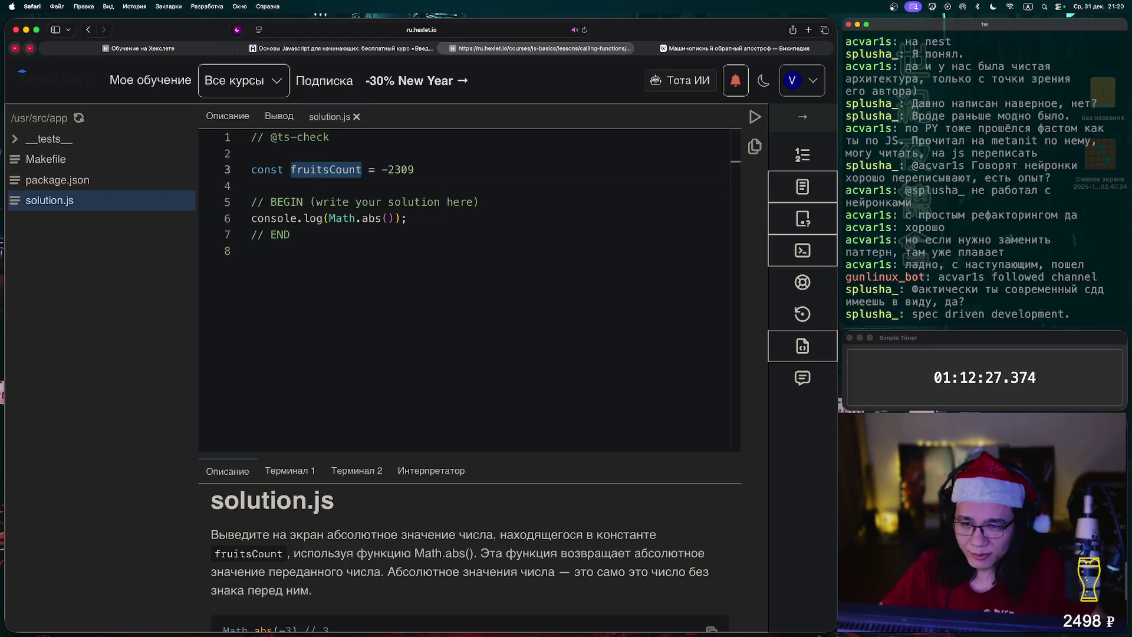
left_click(385, 218)
key("ctrl+v")
left_click(755, 116)
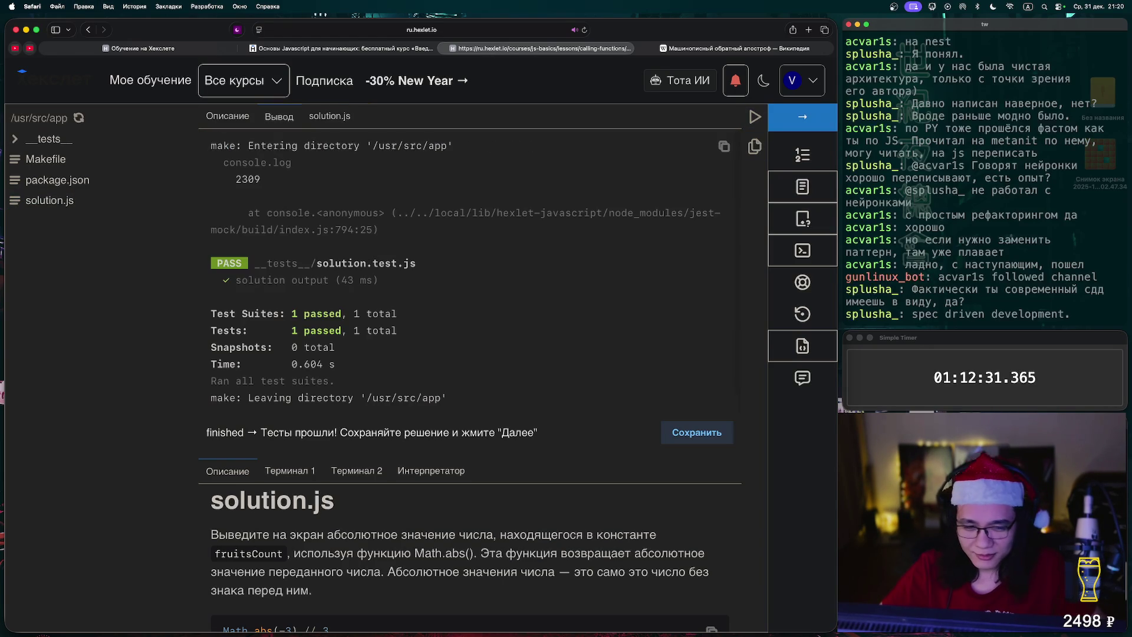
left_click(803, 116)
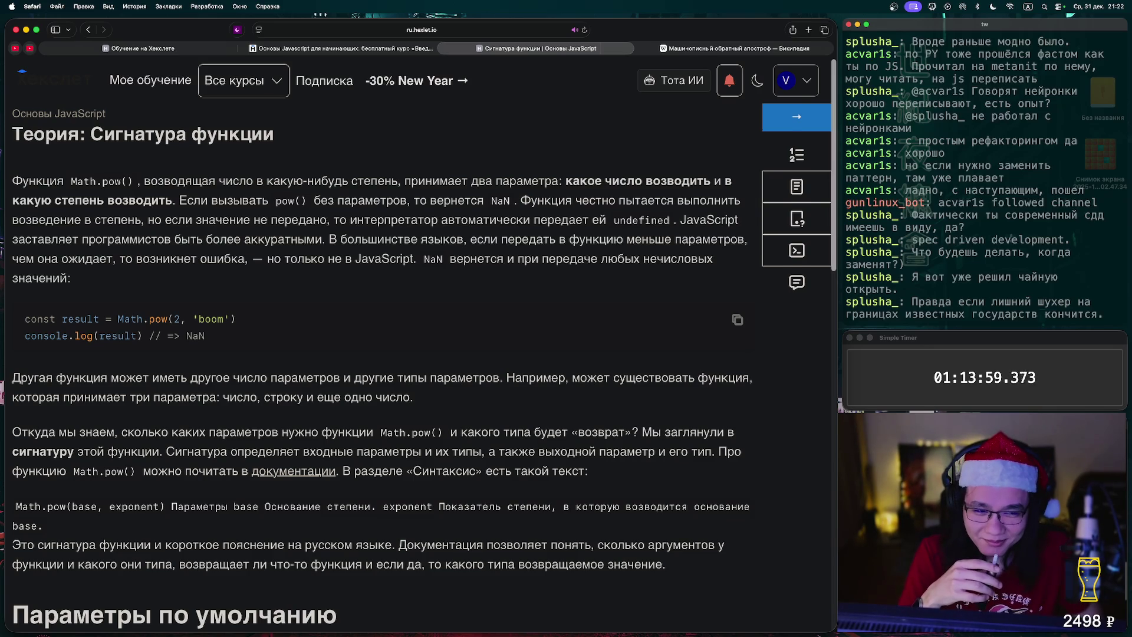
scroll(412, 342, "down", 2)
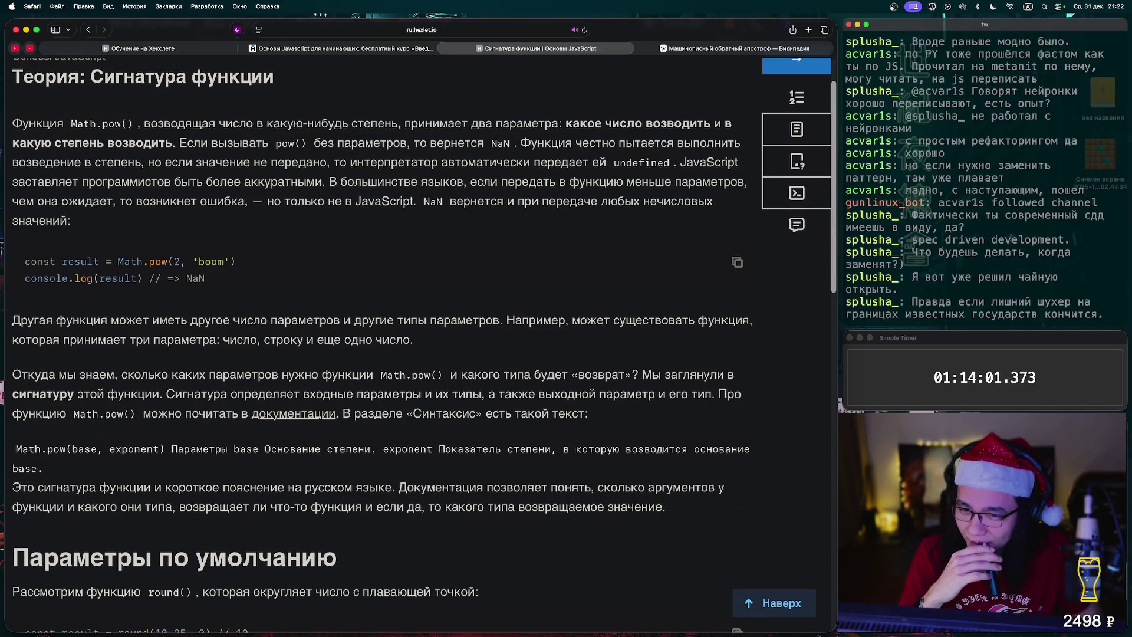
scroll(412, 342, "up", 1)
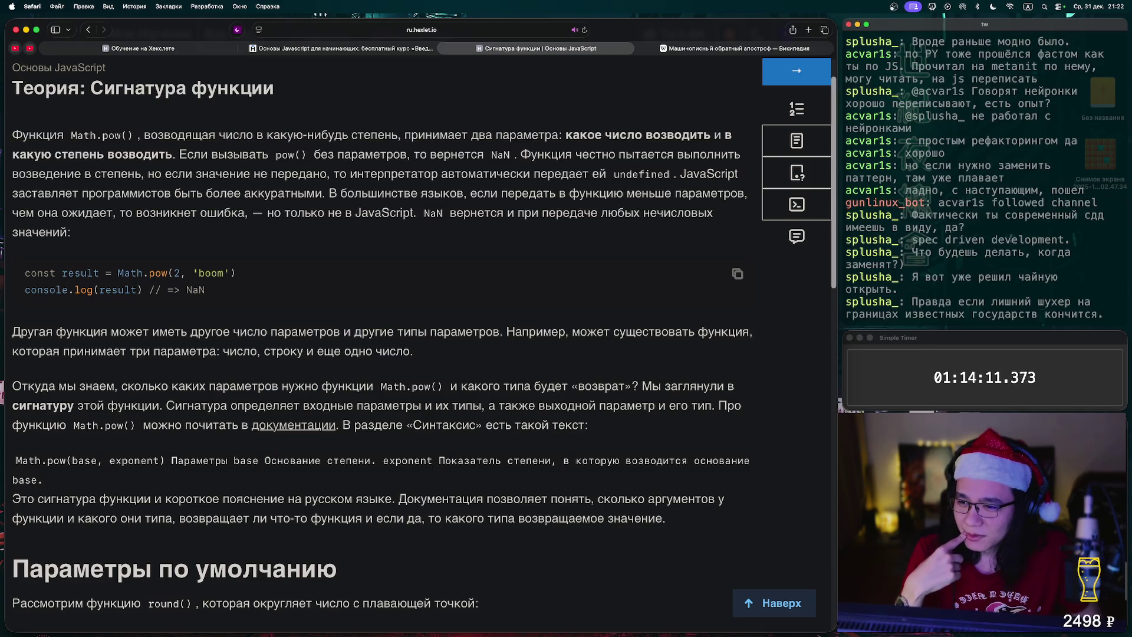
scroll(418, 330, "down", 3)
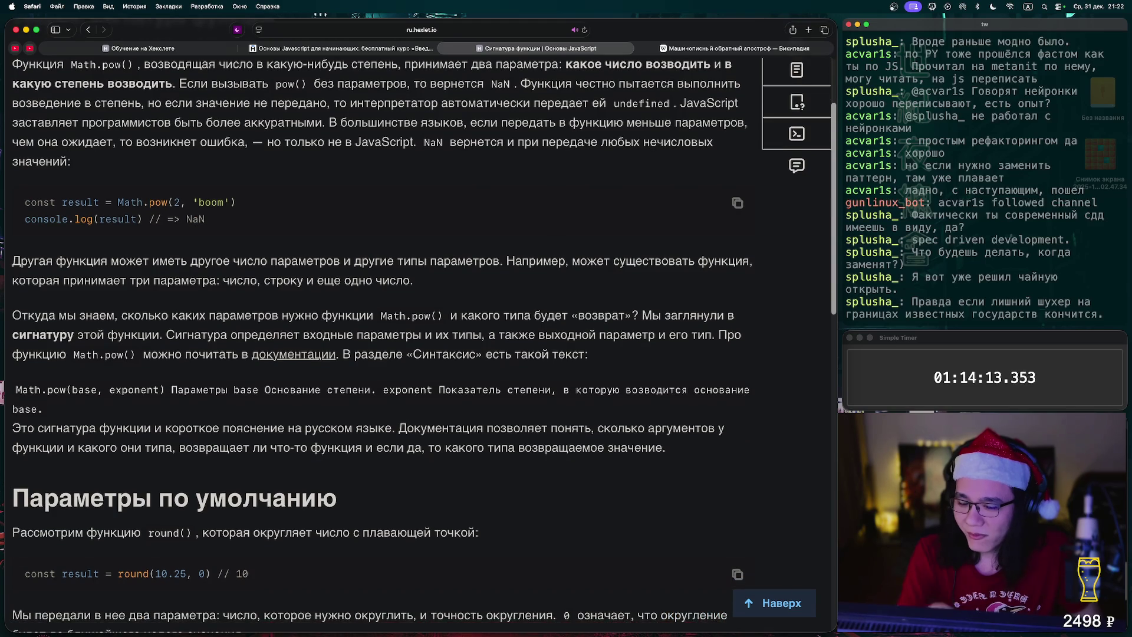
scroll(419, 330, "down", 4)
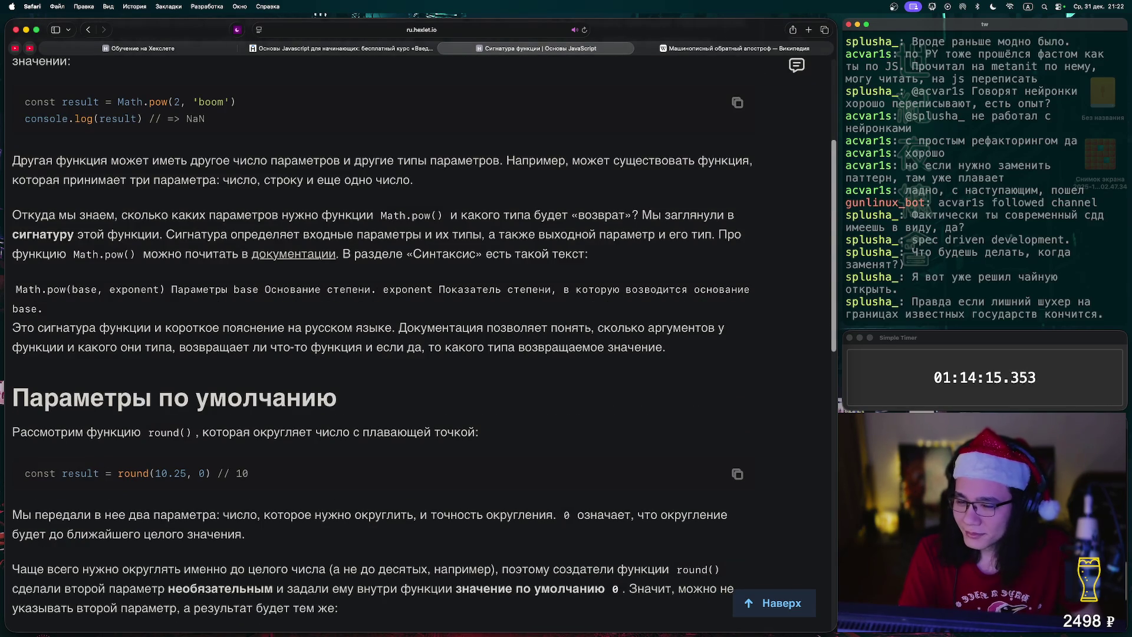
scroll(418, 330, "down", 2)
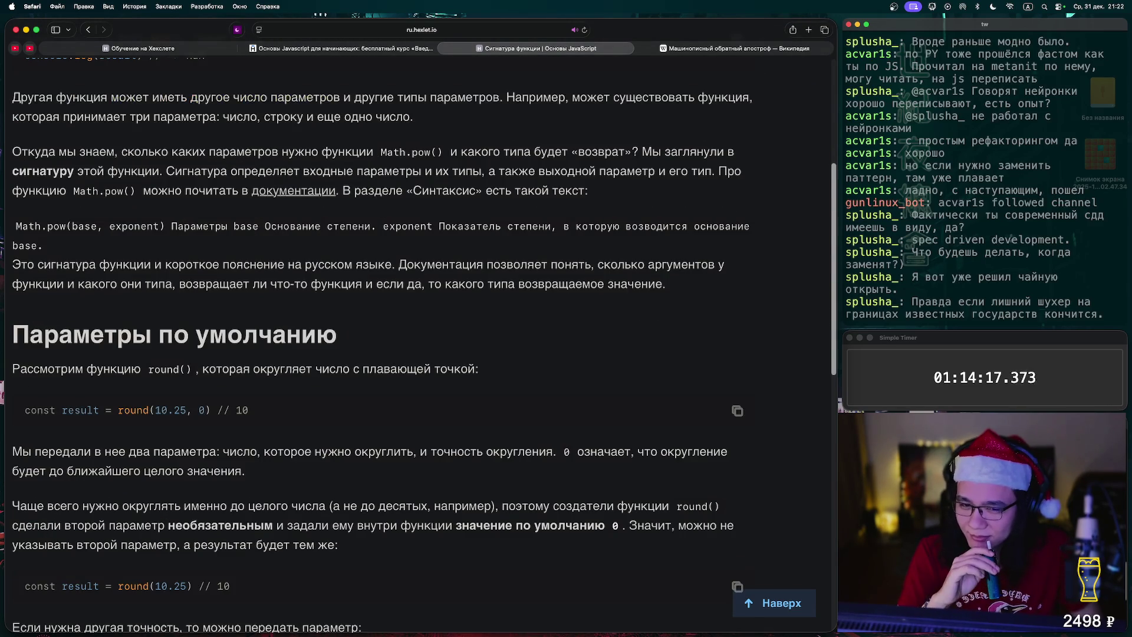
scroll(418, 330, "down", 5)
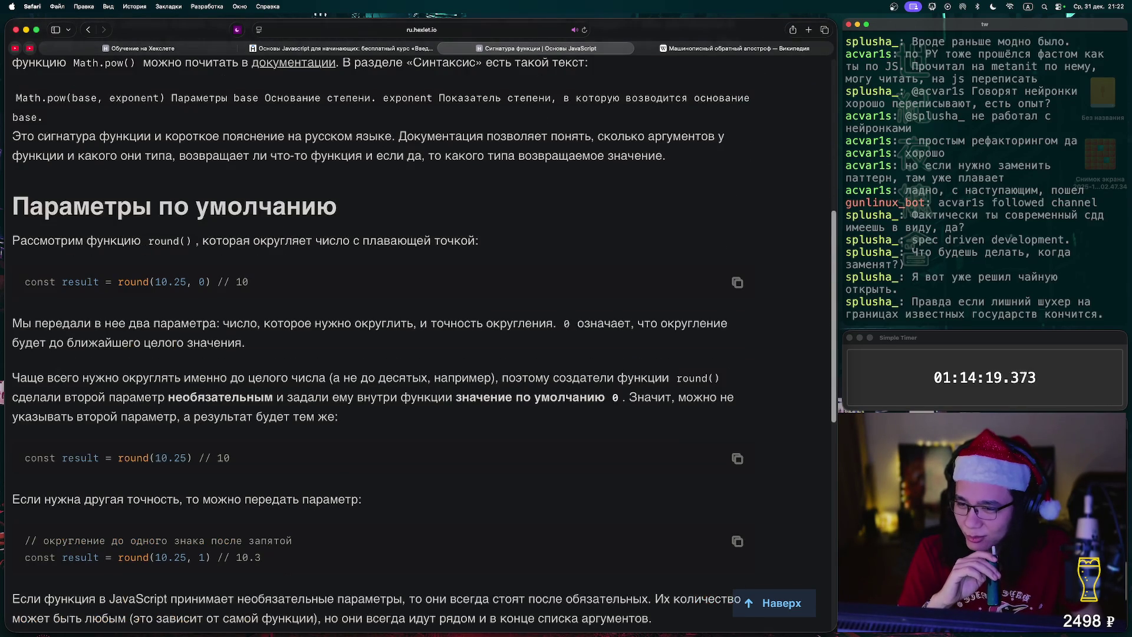
scroll(418, 330, "down", 5)
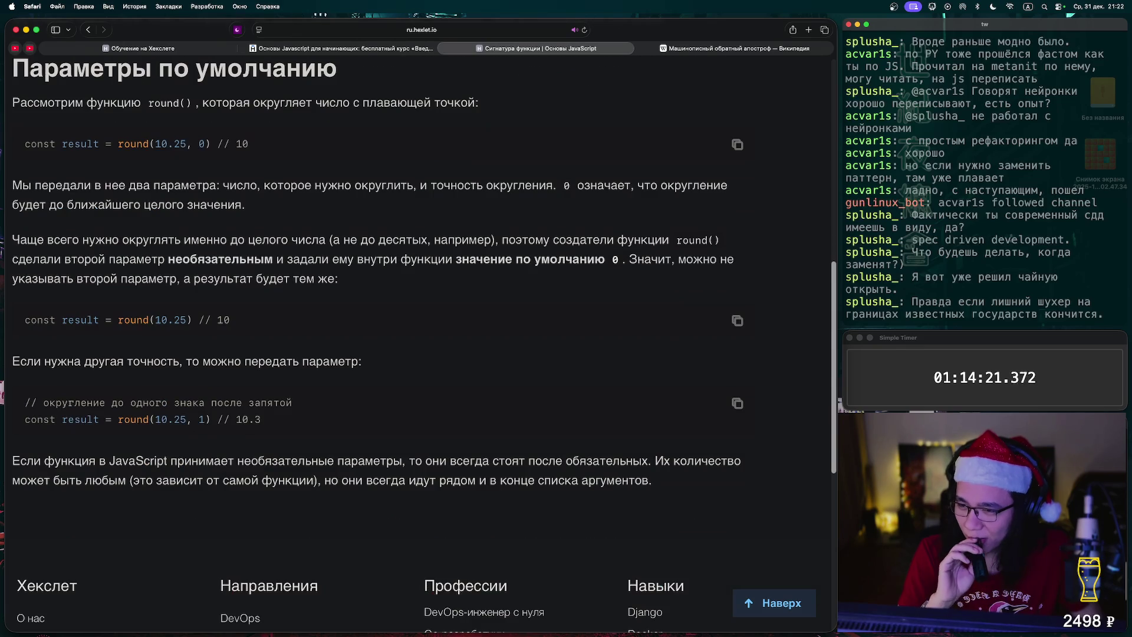
scroll(419, 330, "down", 3)
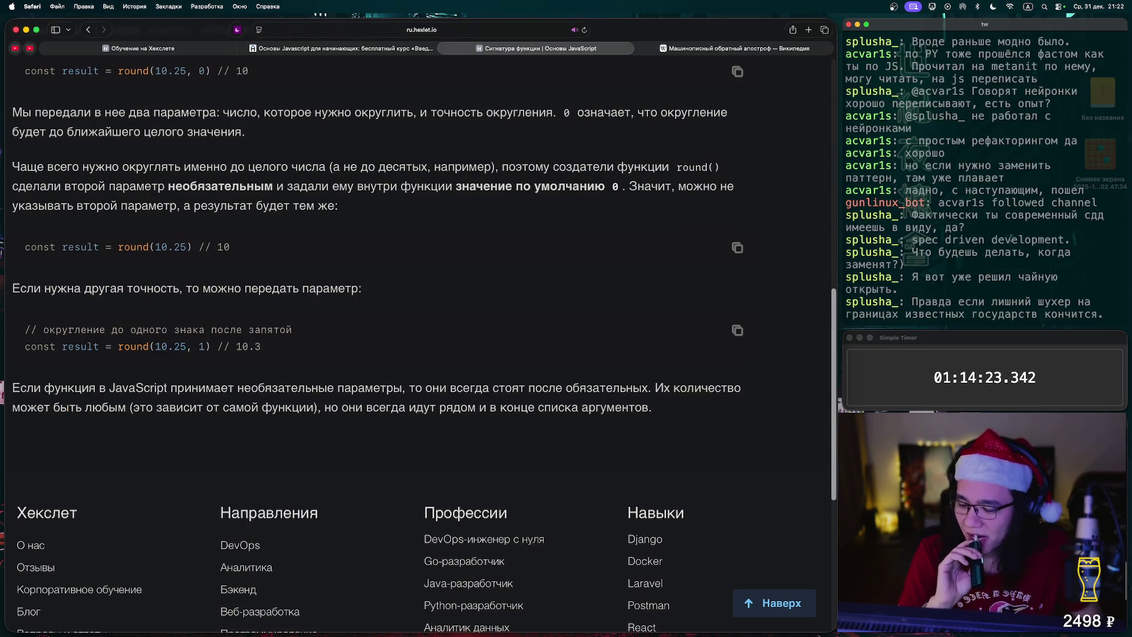
scroll(425, 345, "down", 2)
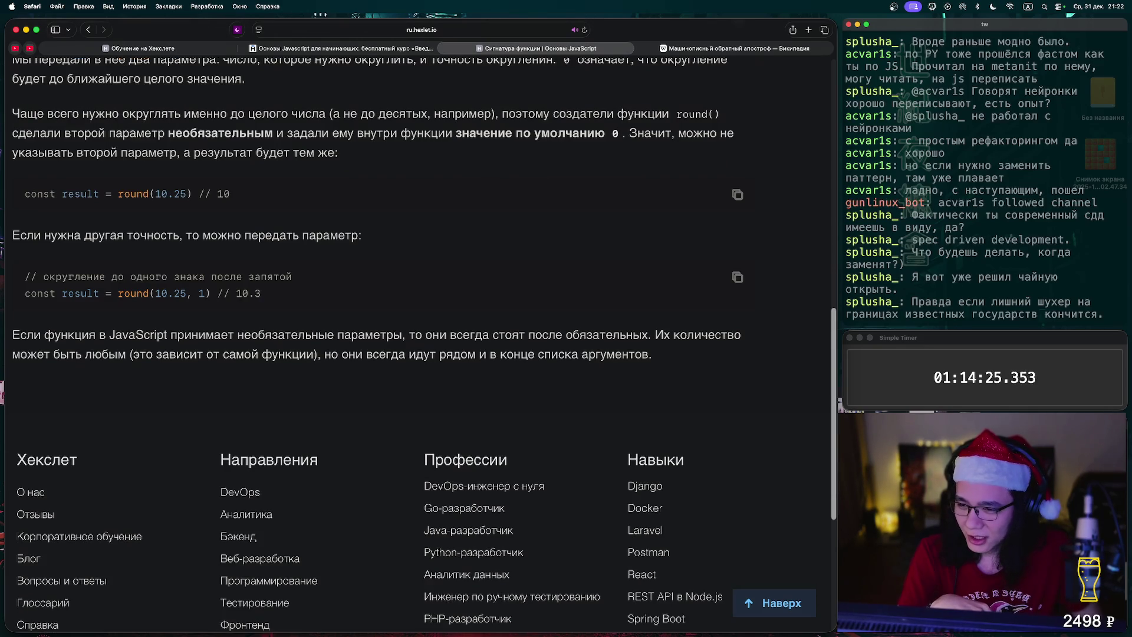
scroll(418, 330, "up", 3)
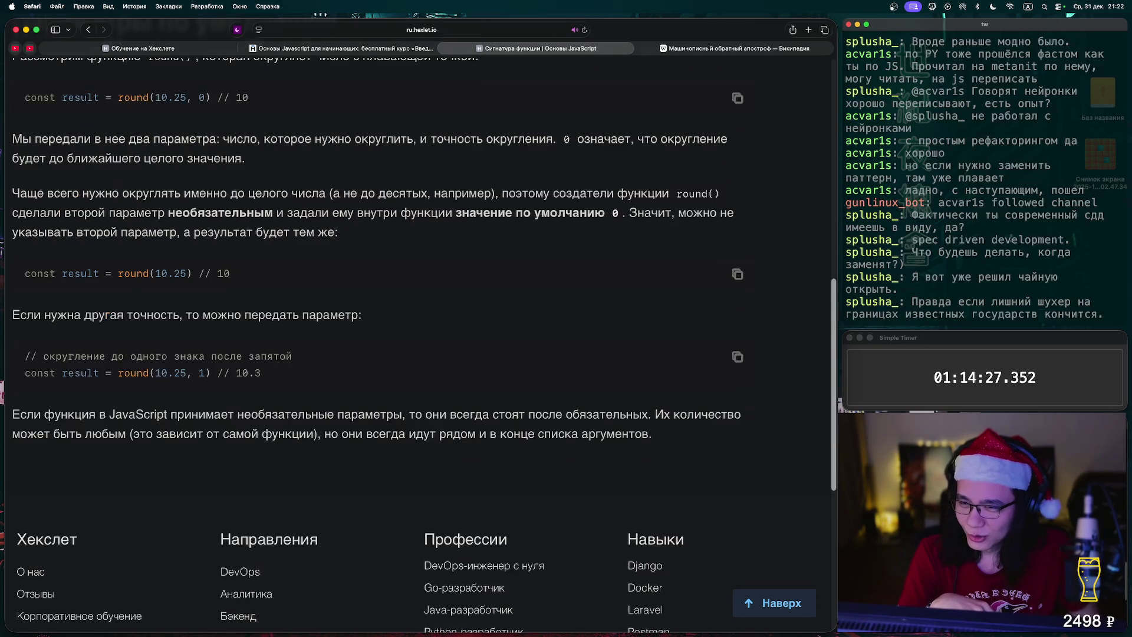
scroll(419, 330, "up", 3)
scroll(419, 330, "down", 2)
scroll(419, 331, "up", 2)
scroll(419, 330, "down", 15)
scroll(419, 342, "up", 20)
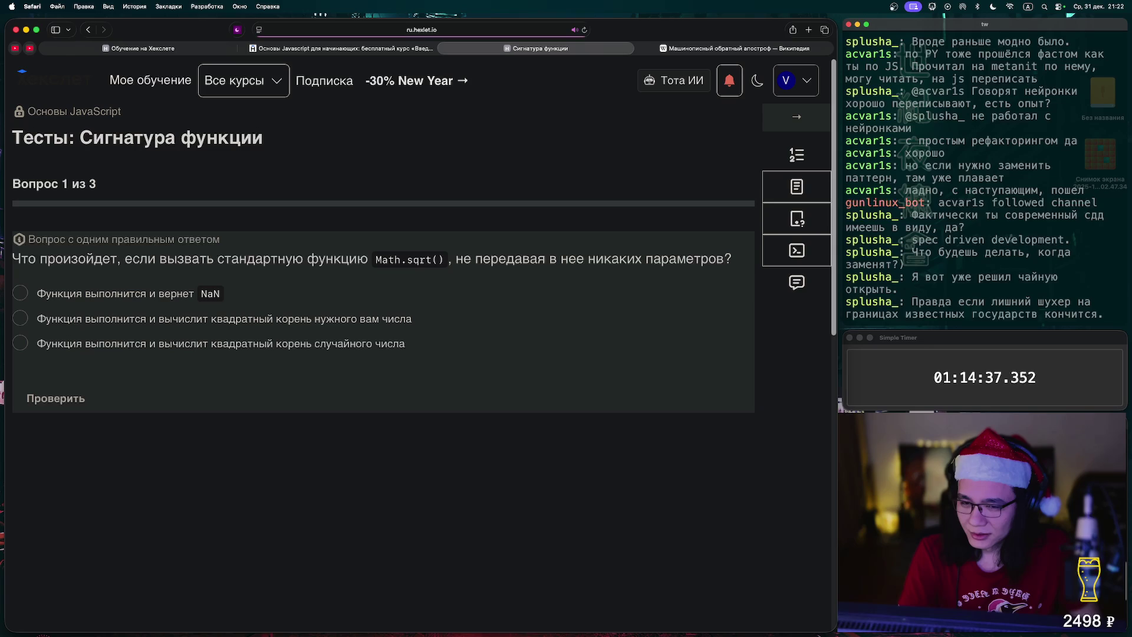
Answer the first question with 'returns NaN' after a wrong initial pick
left_click(20, 318)
left_click(56, 398)
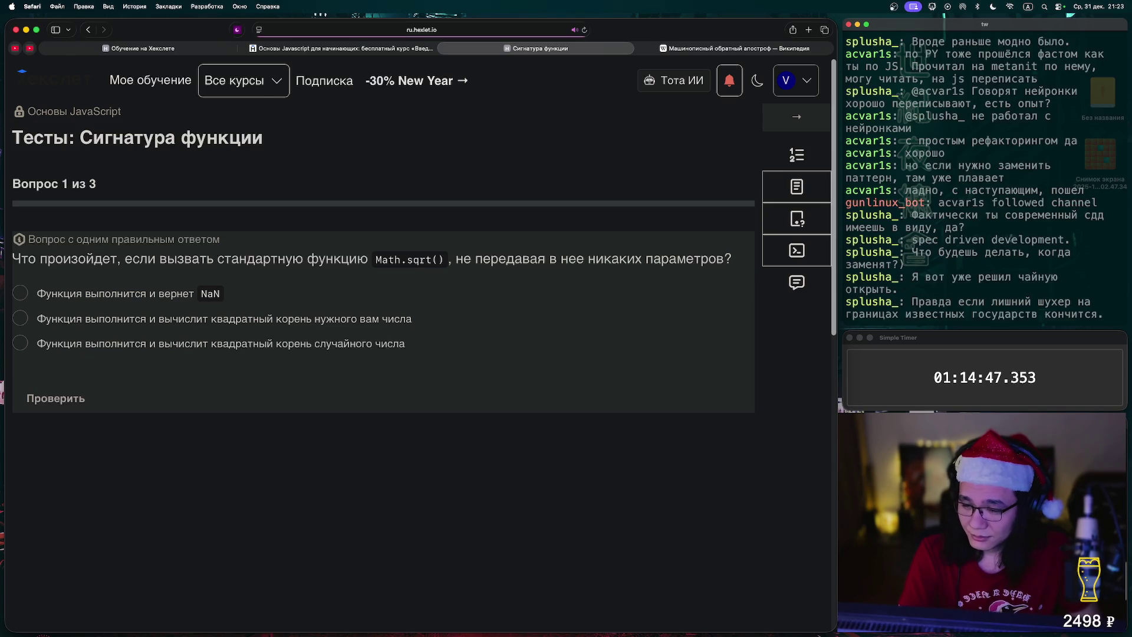
left_click(20, 343)
left_click(20, 292)
left_click(56, 397)
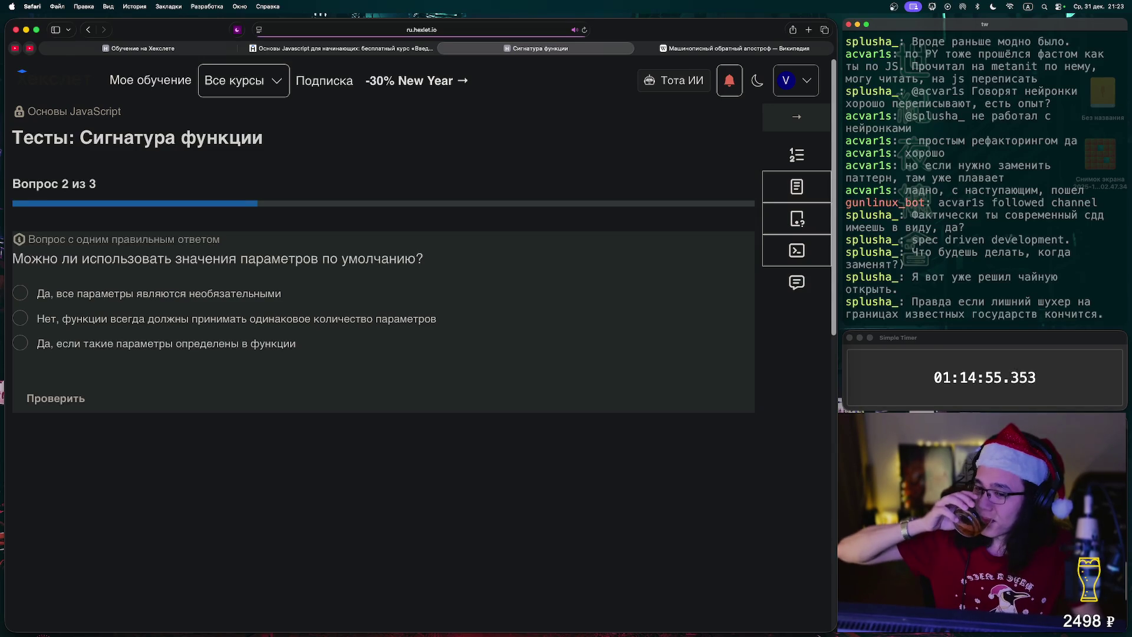
Answer that defaults work if defined in the function and a function returns one value, then advance
left_click(20, 342)
left_click(55, 397)
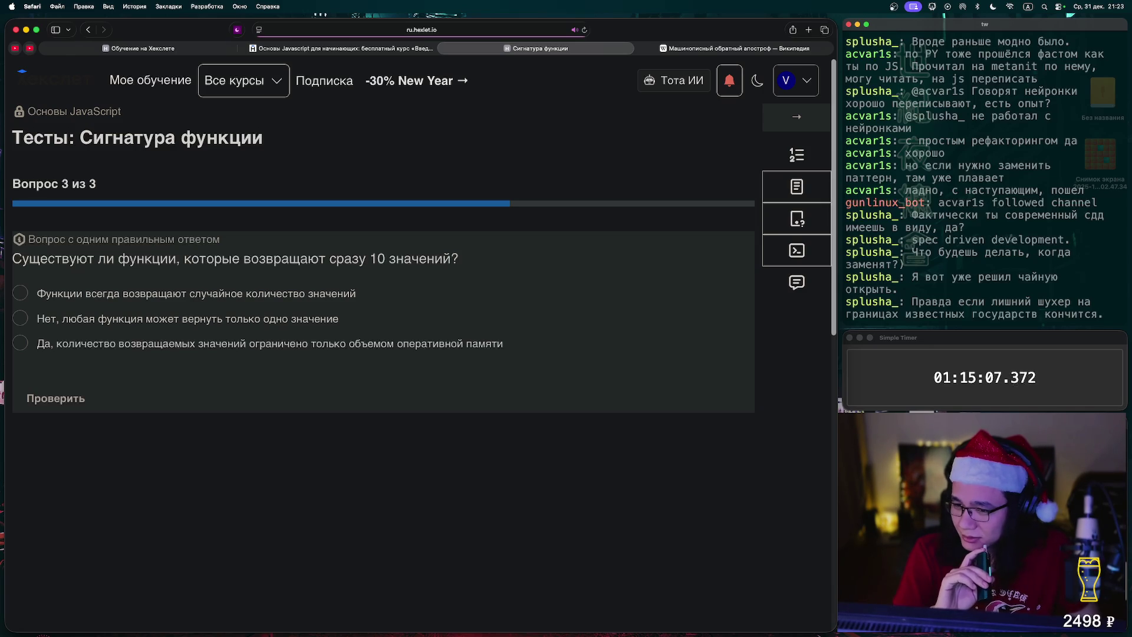
left_click(20, 318)
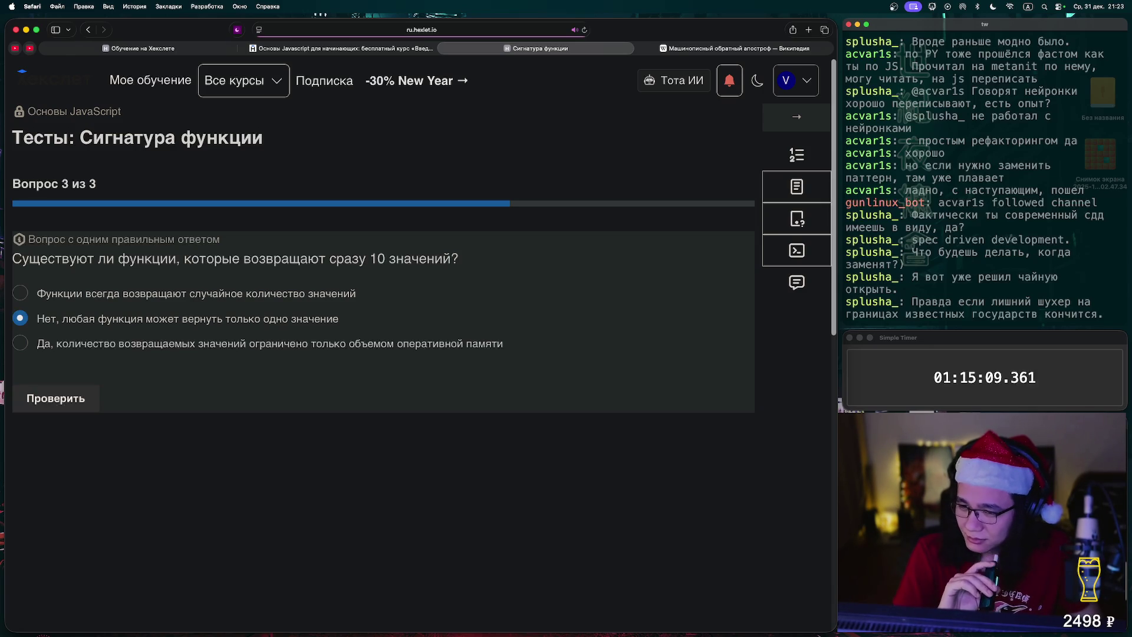
left_click(55, 398)
left_click(88, 398)
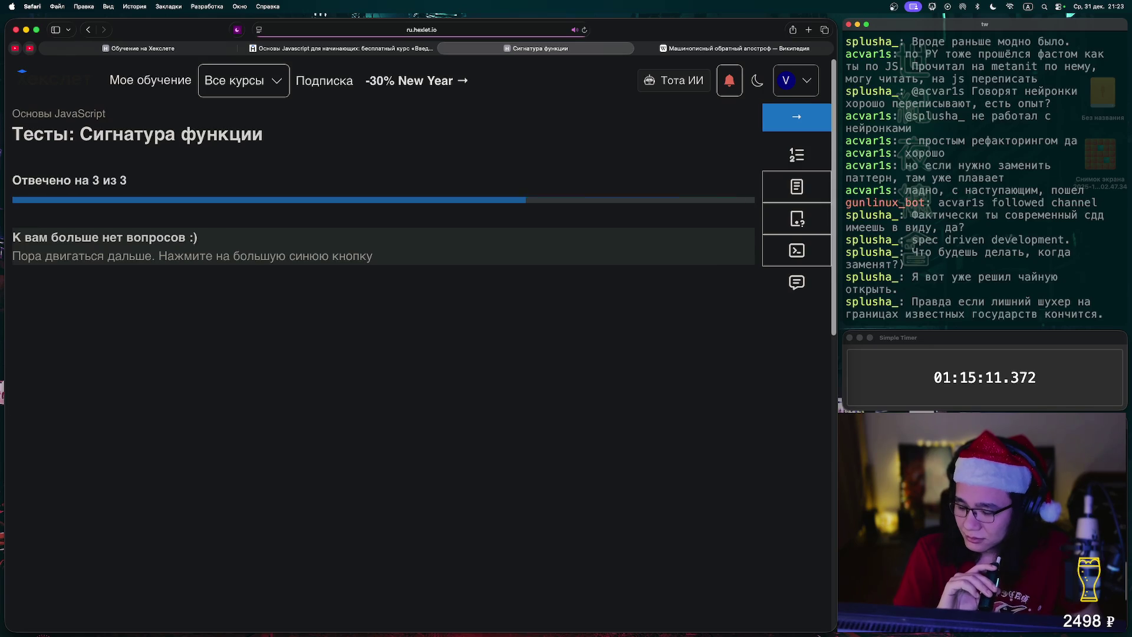
left_click(797, 117)
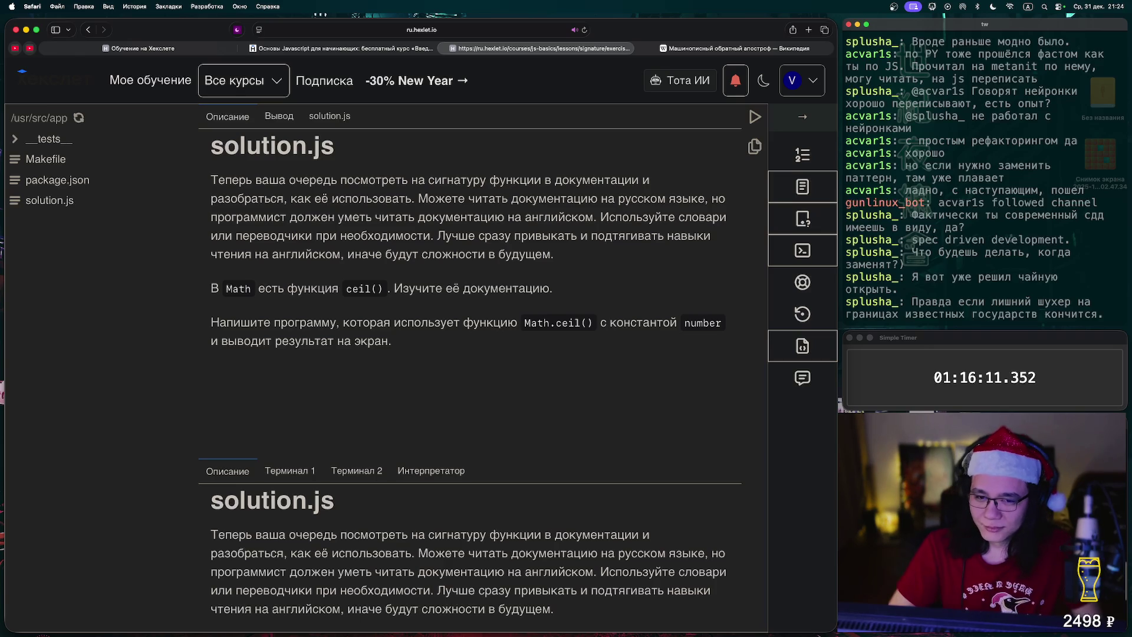
Search DuckDuckGo for 'math ceil' and open the MDN Math.ceil() result in a new tab
double_click(359, 288)
key("super+c")
key("super+t")
type("math ")
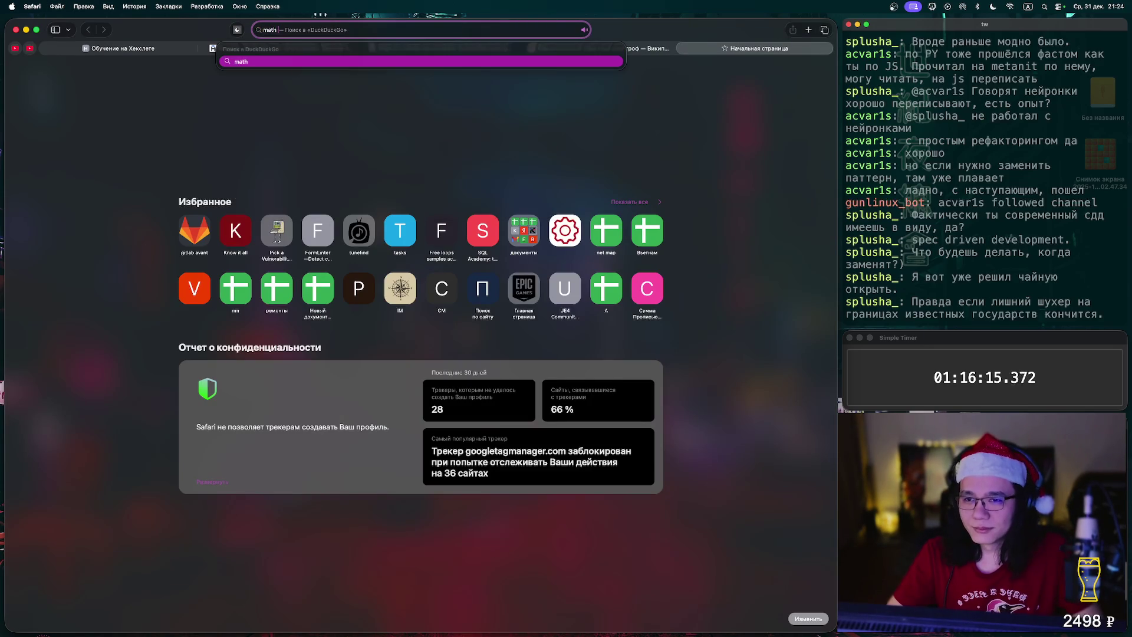
type("ceil")
key("Return")
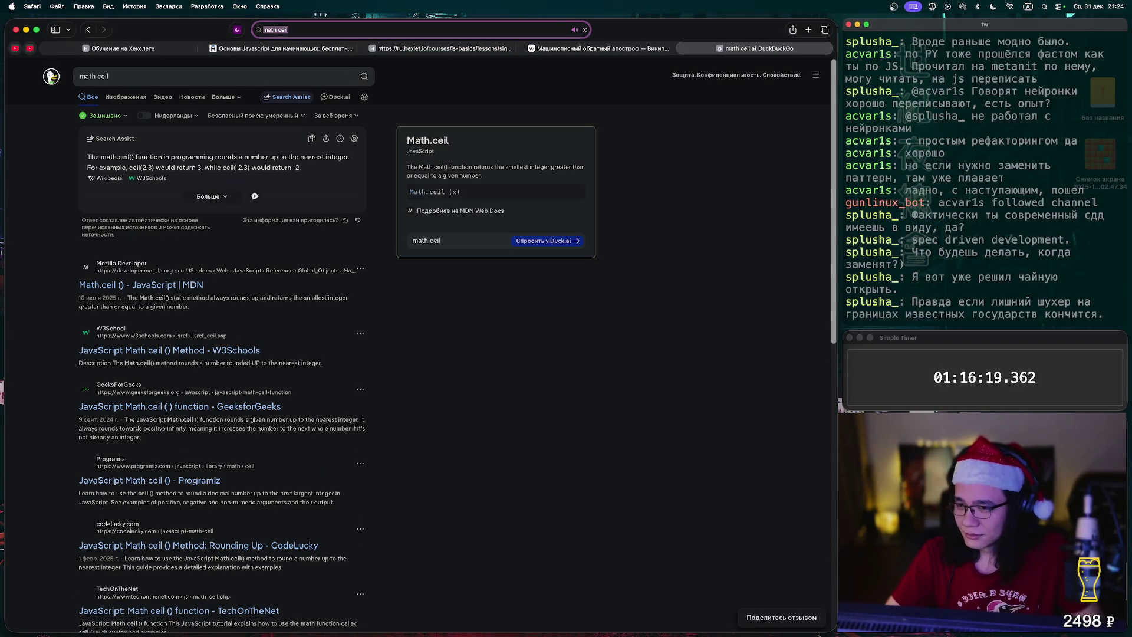
left_click(141, 285, "super")
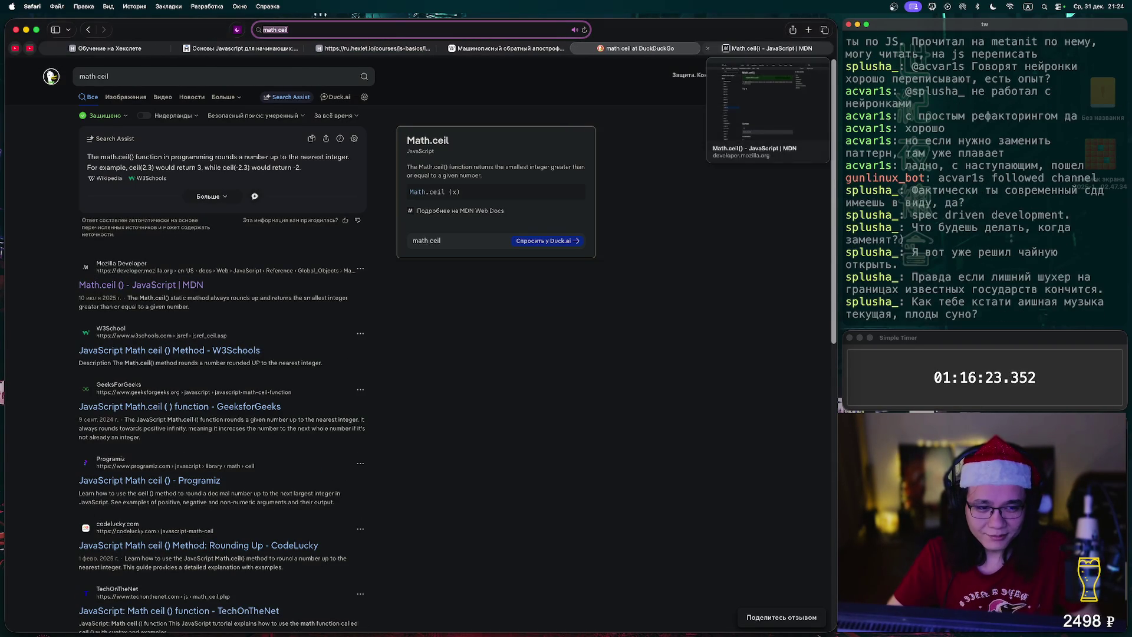
left_click(767, 48)
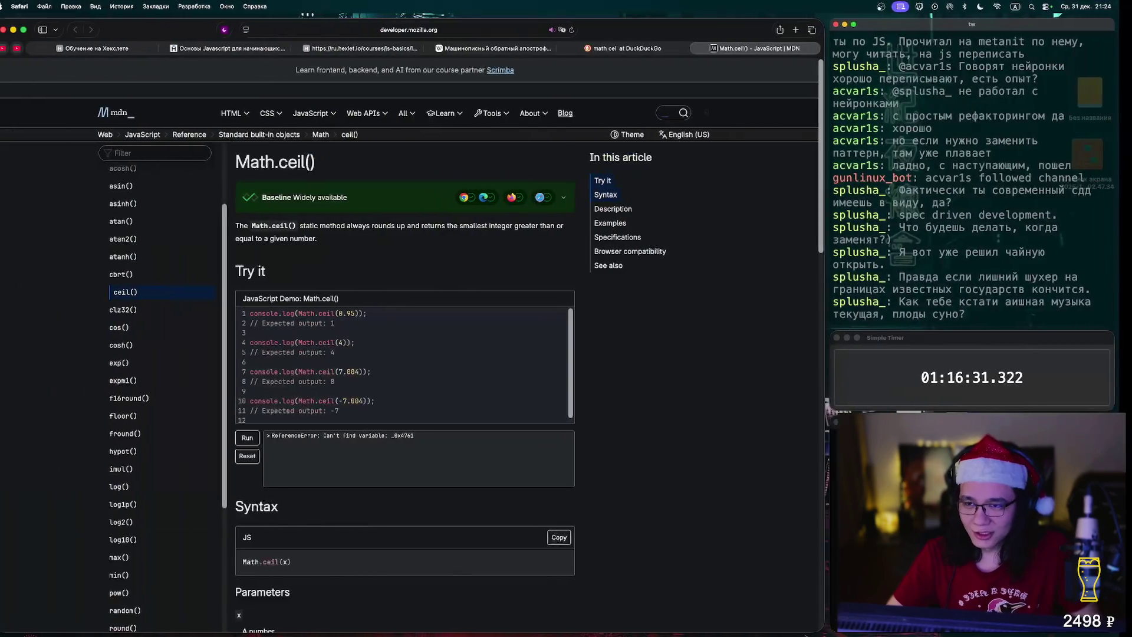
key("super+2")
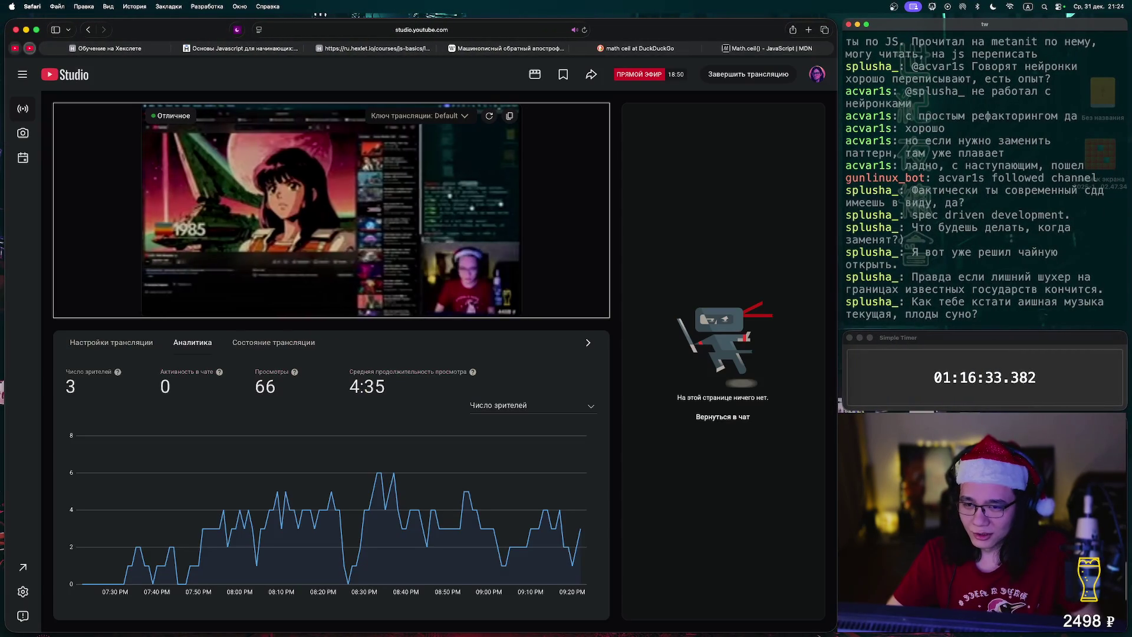
key("super+1")
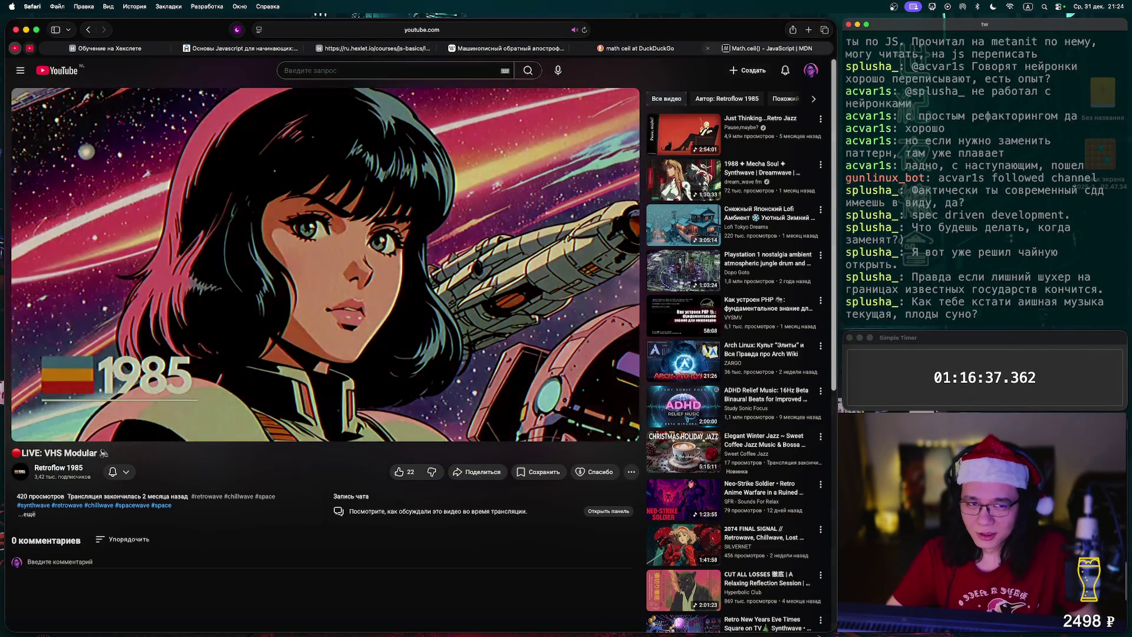
key("super+9")
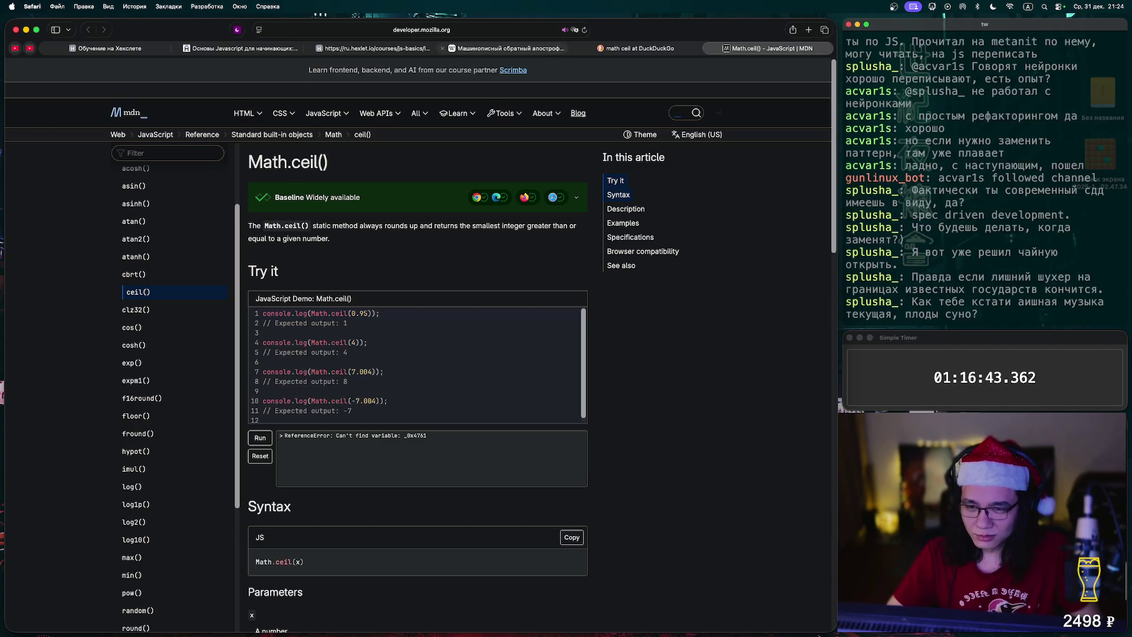
Read through the MDN Math.ceil() syntax, return value and examples
left_click(636, 48)
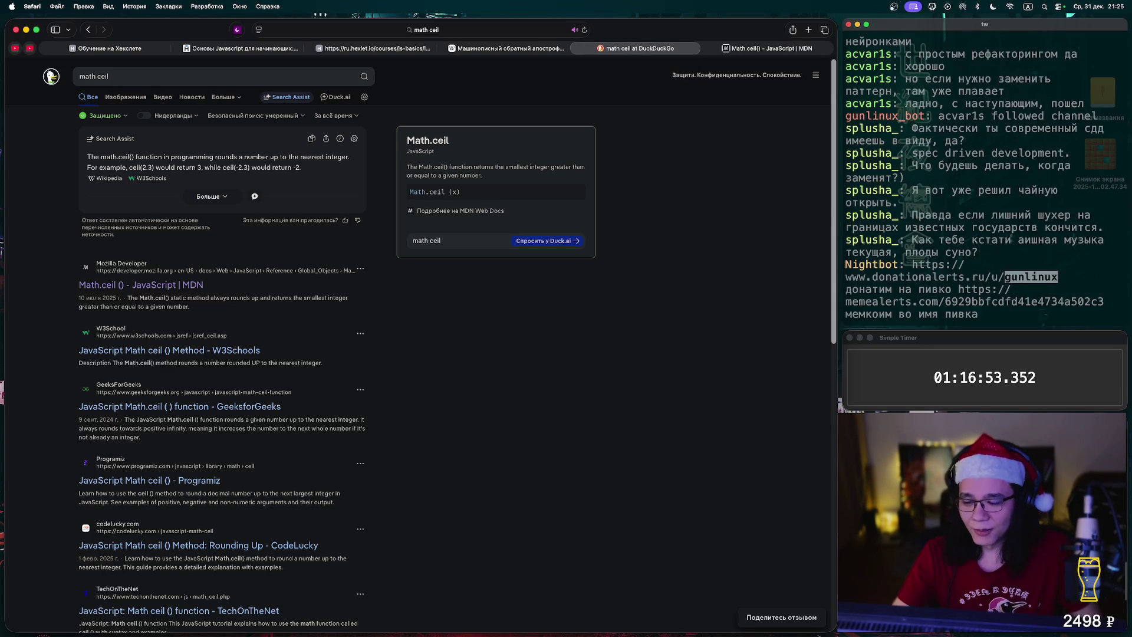
key("ctrl+Tab")
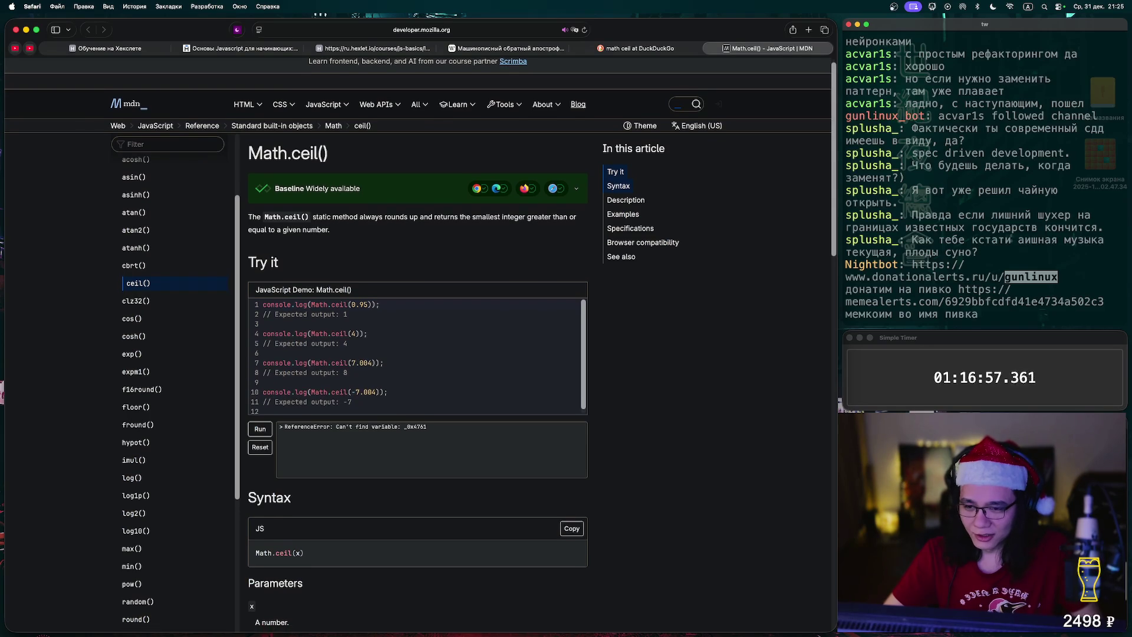
scroll(418, 354, "down", 3)
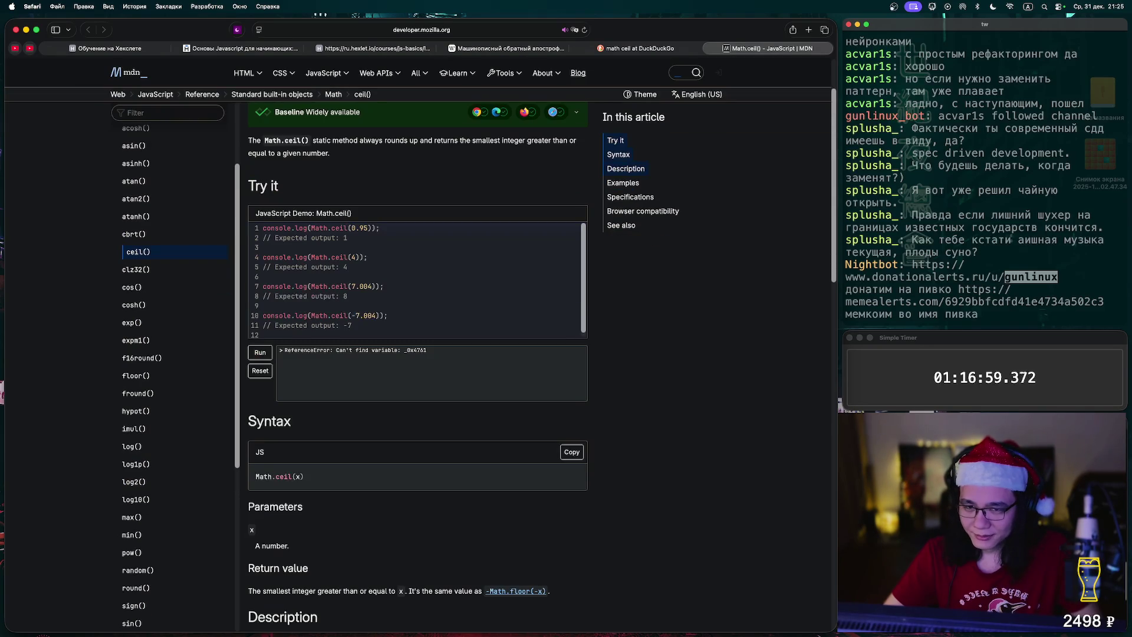
scroll(417, 354, "down", 2)
scroll(418, 354, "down", 6)
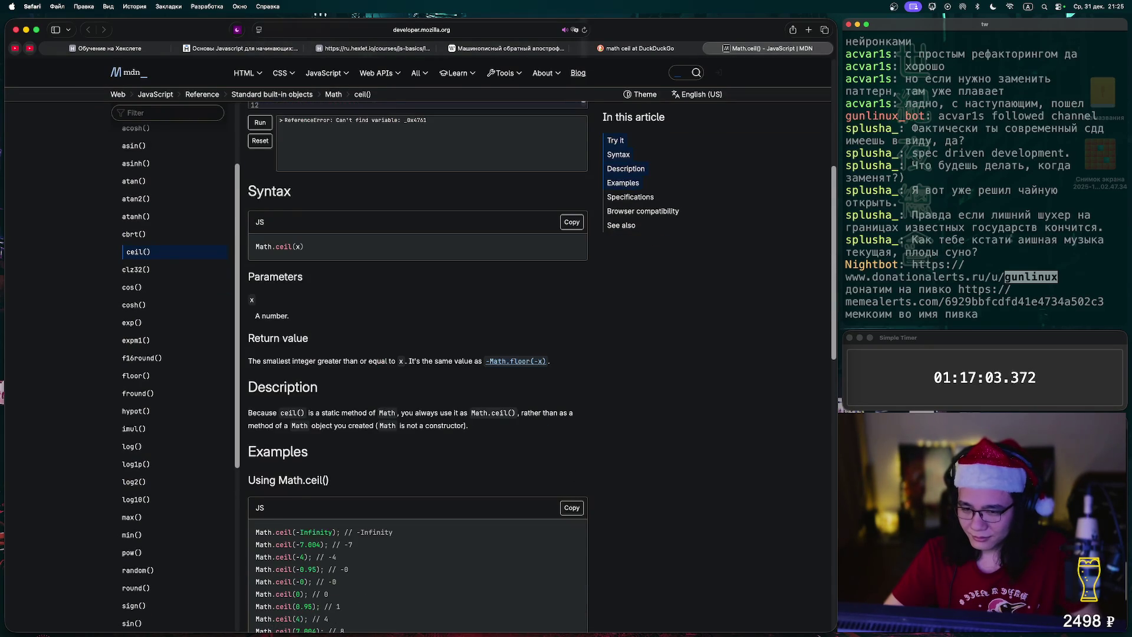
scroll(418, 353, "down", 3)
scroll(417, 354, "down", 3)
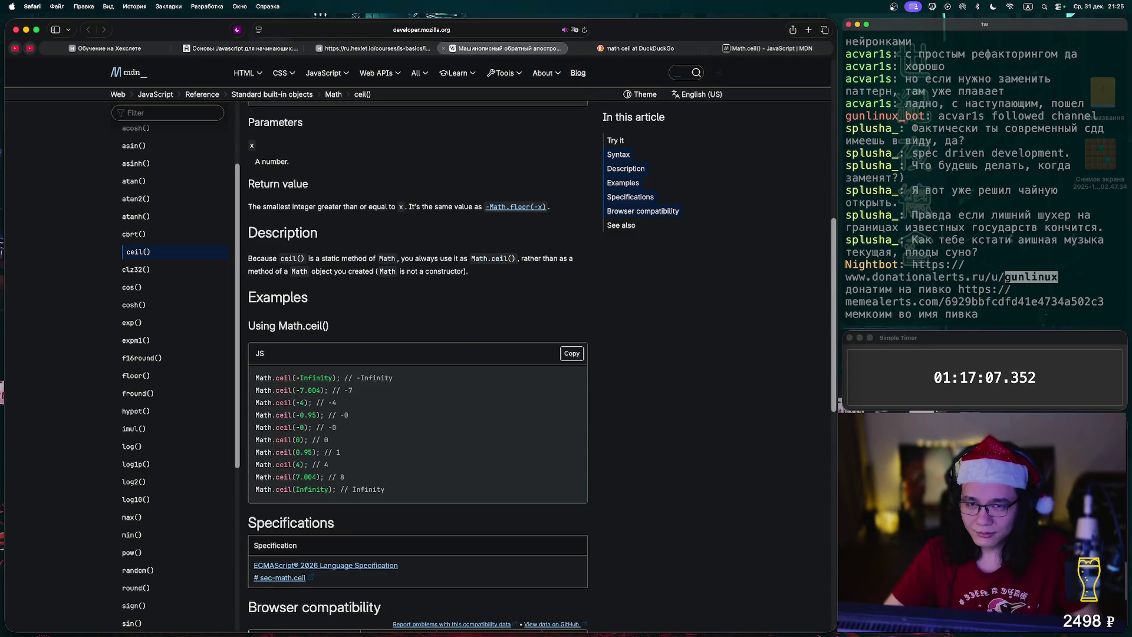
Switch back through the browser tabs to the Hexlet Math.ceil exercise
left_click(530, 48)
left_click(590, 49)
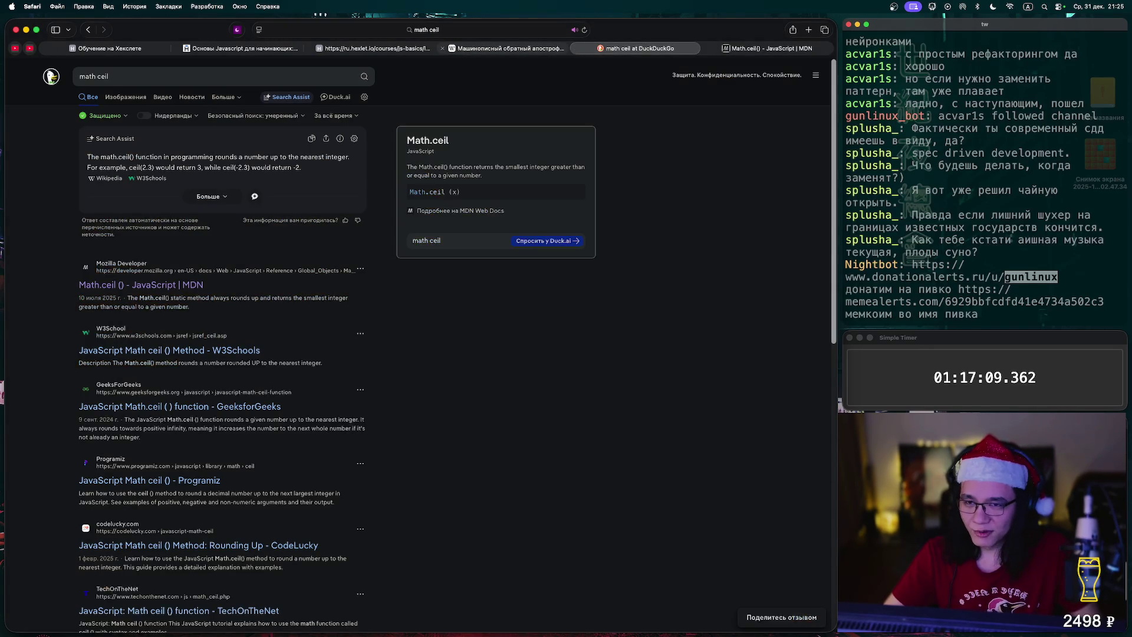
left_click(372, 49)
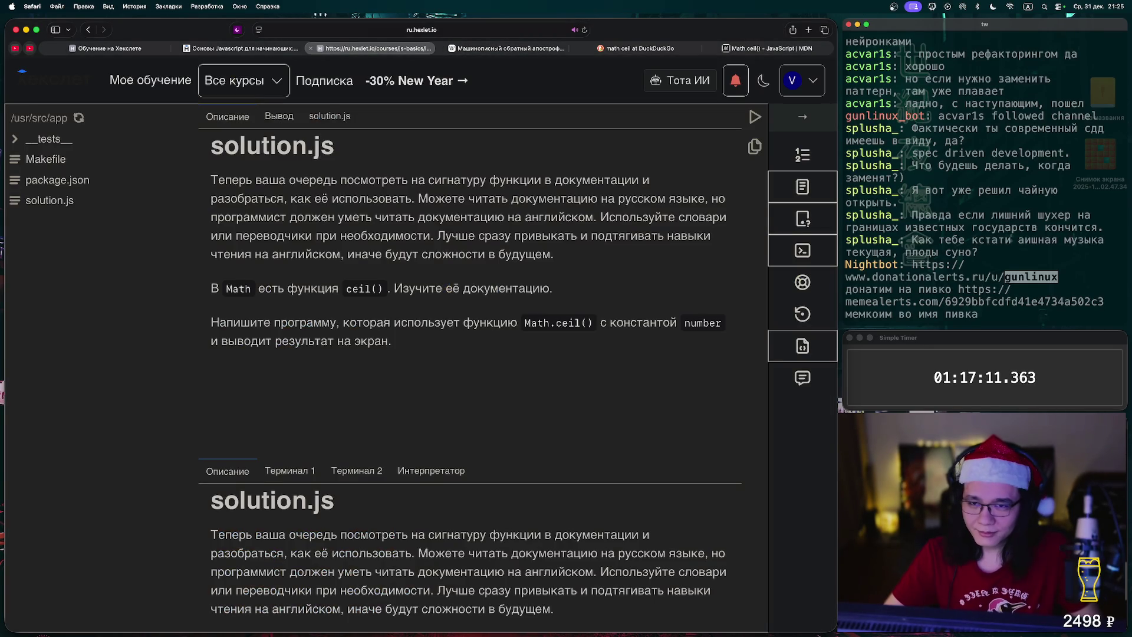
Return to the Hexlet exercise tab and open solution.js in the editor
left_click(241, 49)
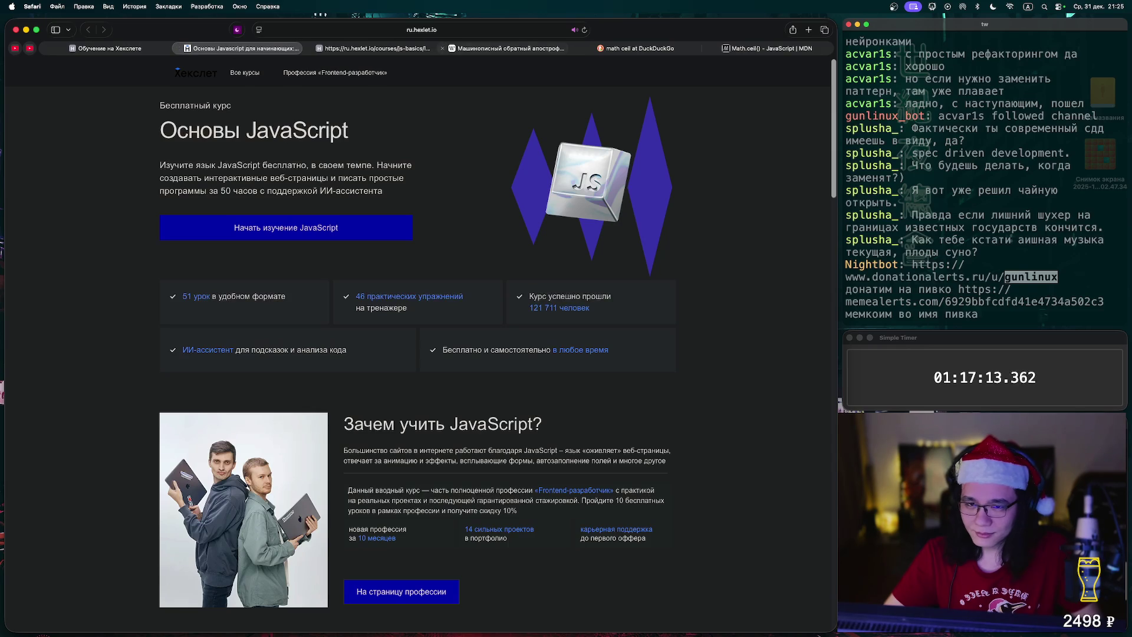
left_click(504, 48)
left_click(371, 48)
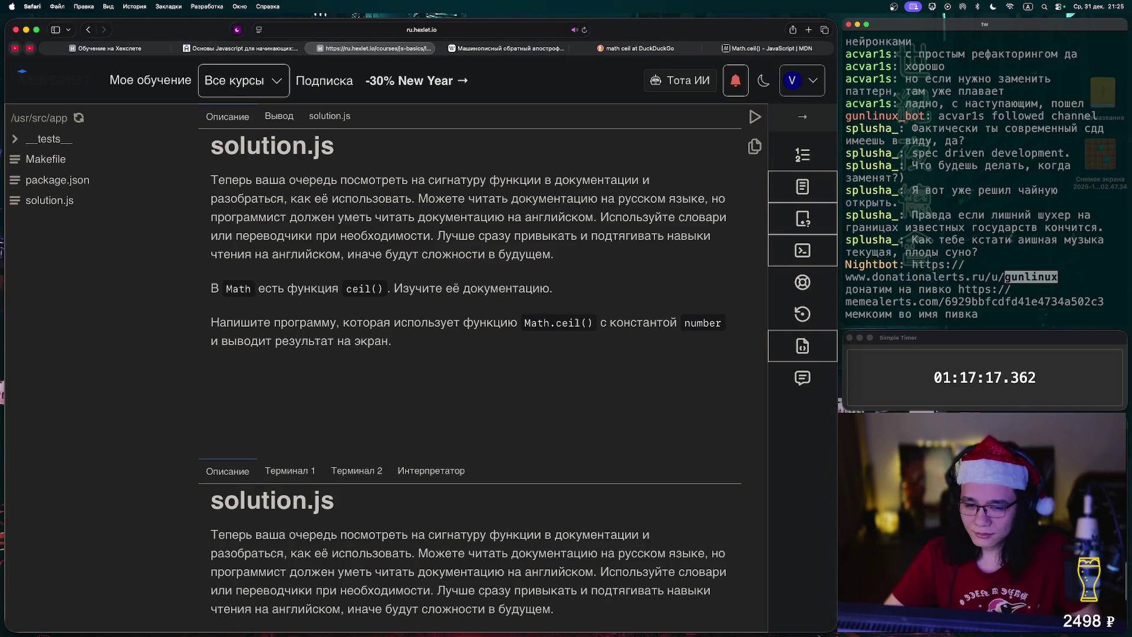
left_click_drag(524, 323, 592, 323)
key("super+c")
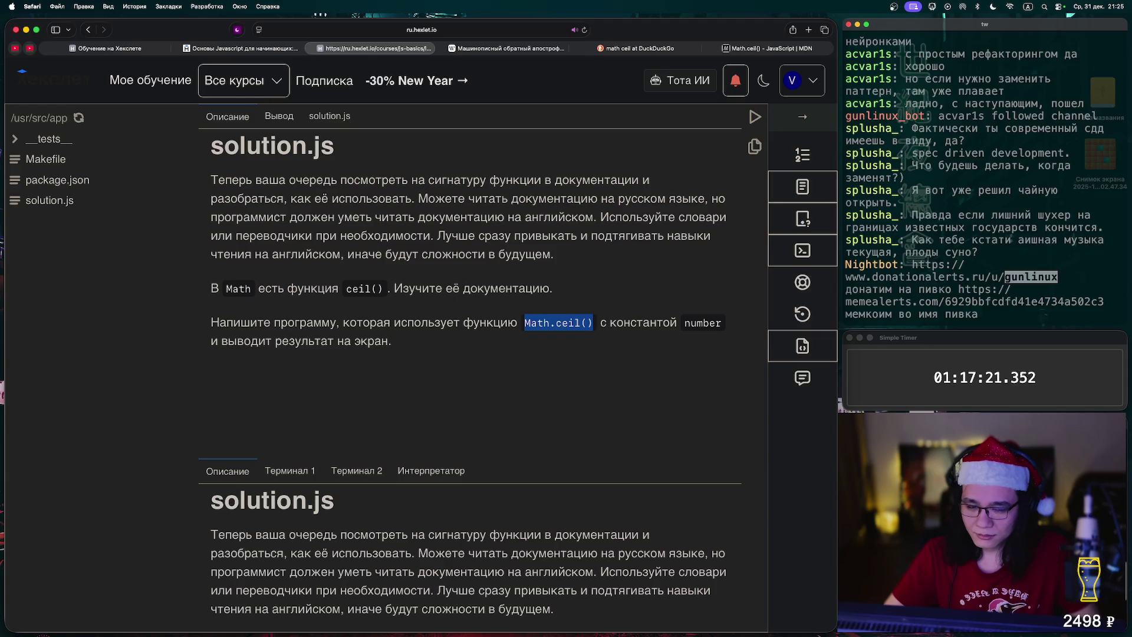
left_click(330, 116)
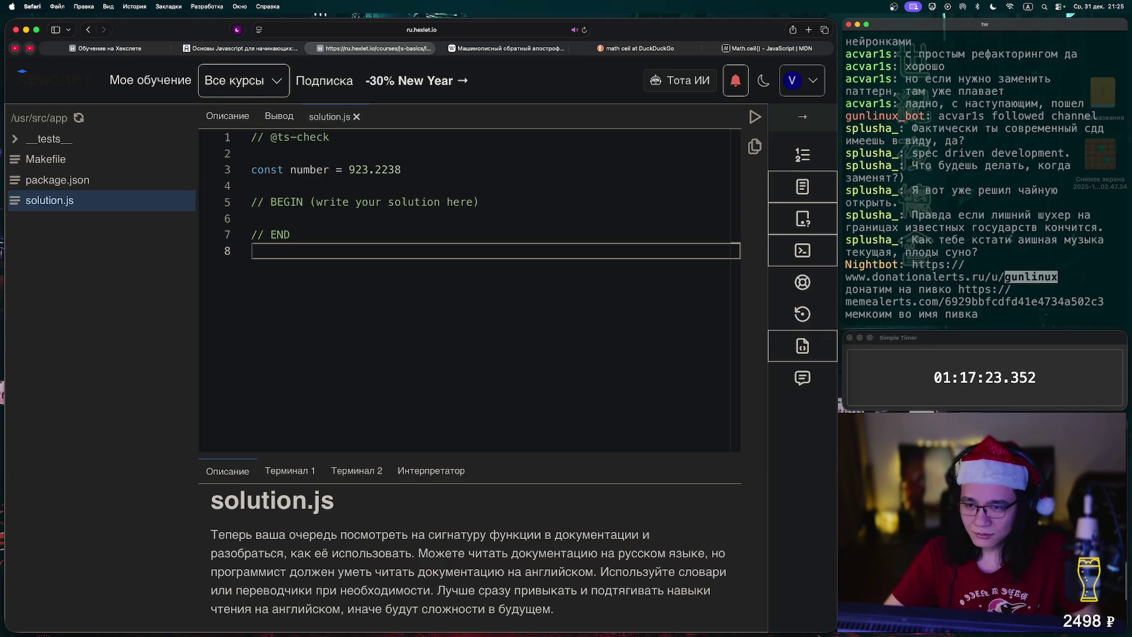
key("super+v")
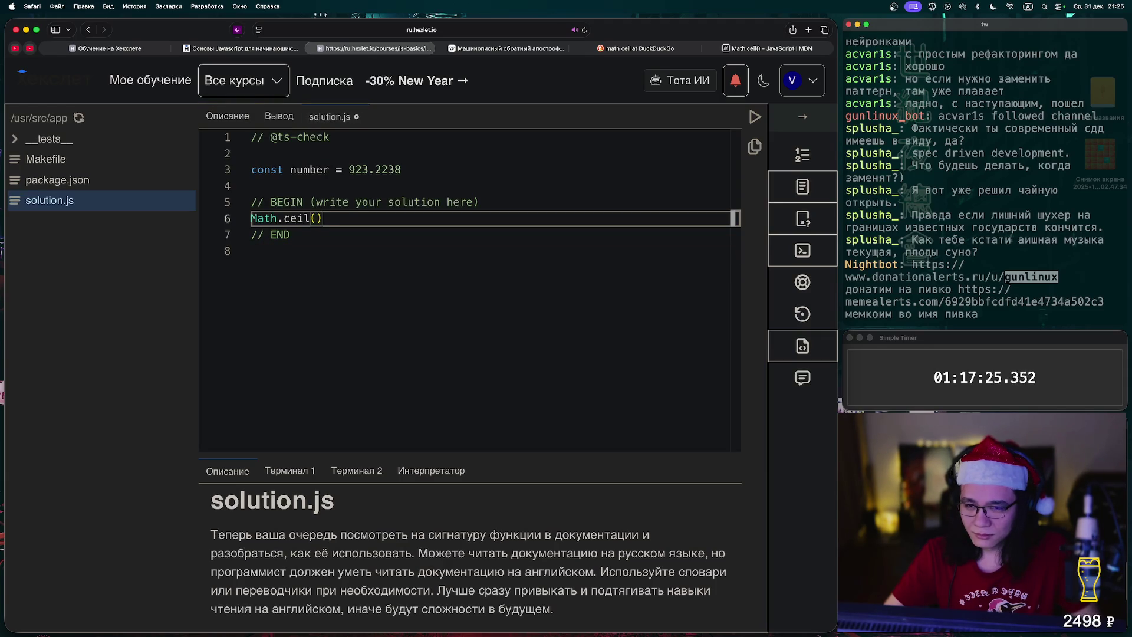
key("super+z")
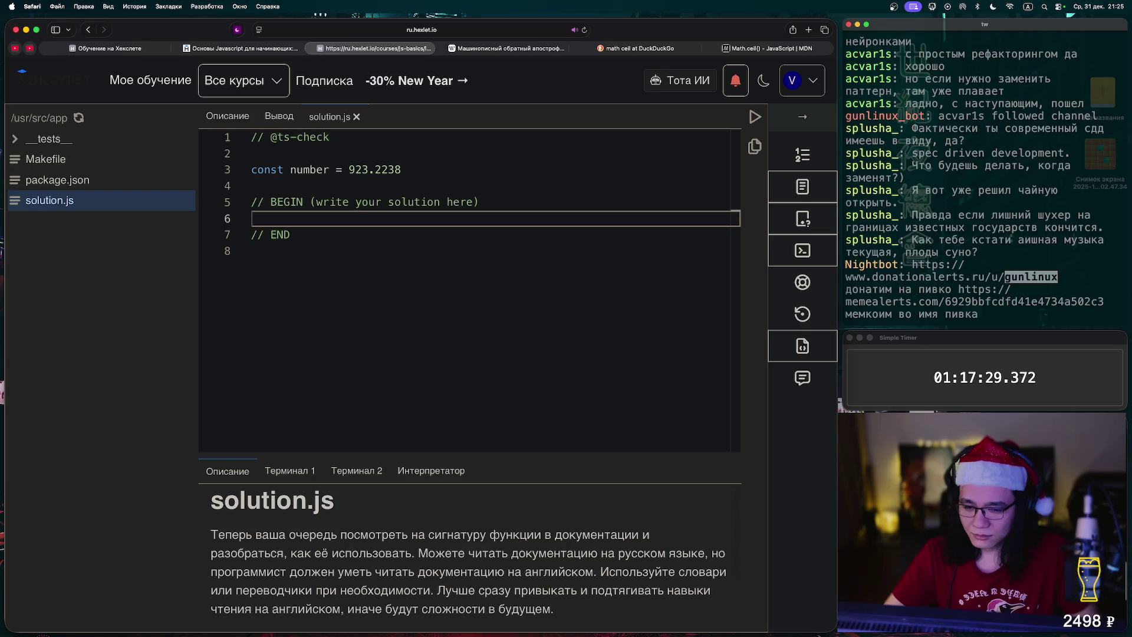
Write console.log(Math.ceil(number)) on line 6 and run the solution
scroll(469, 558, "down", 3)
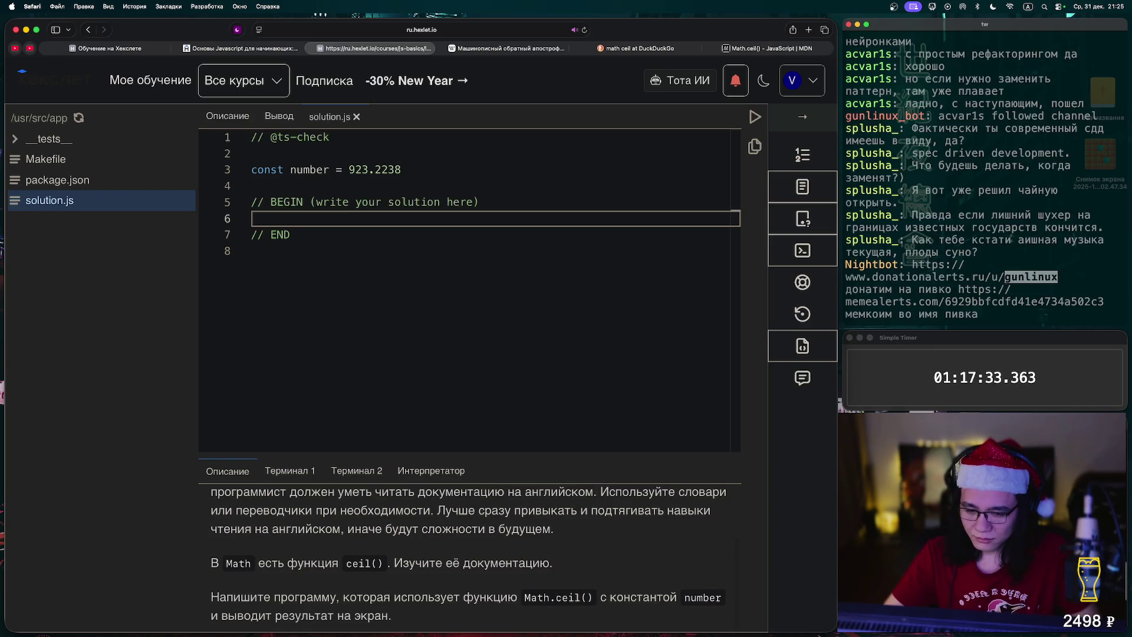
type("cns")
key("BackSpace")
key("BackSpace")
type("nsol")
key("BackSpace")
key("BackSpace")
key("BackSpace")
type("onsole.log(Math.ceil(")
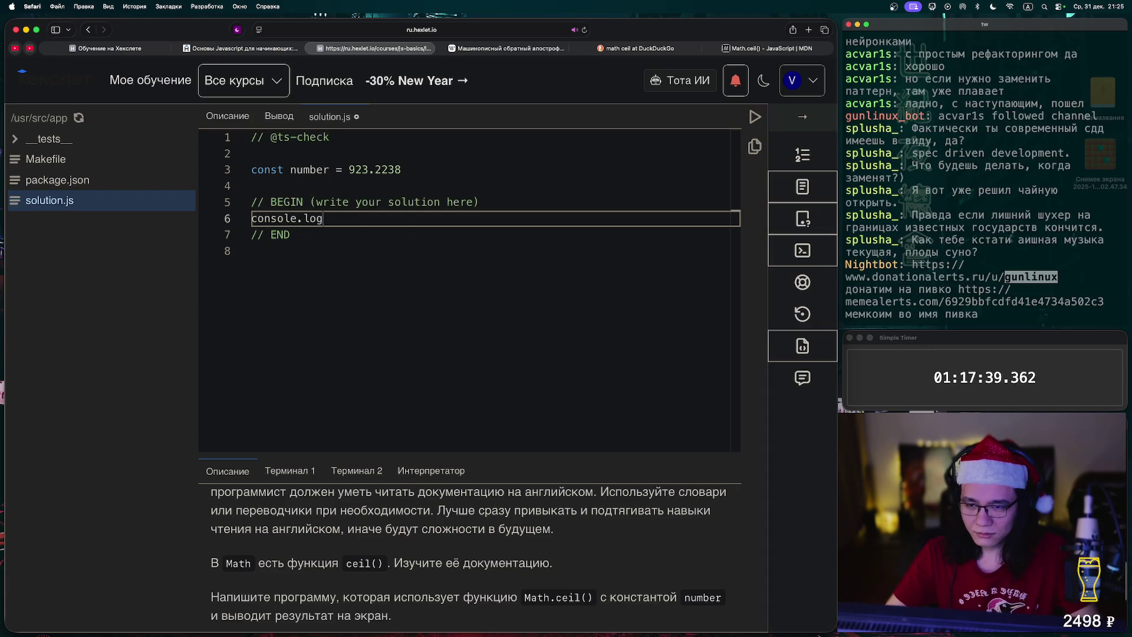
key("super+s")
double_click(309, 169)
left_click(389, 218)
type("number")
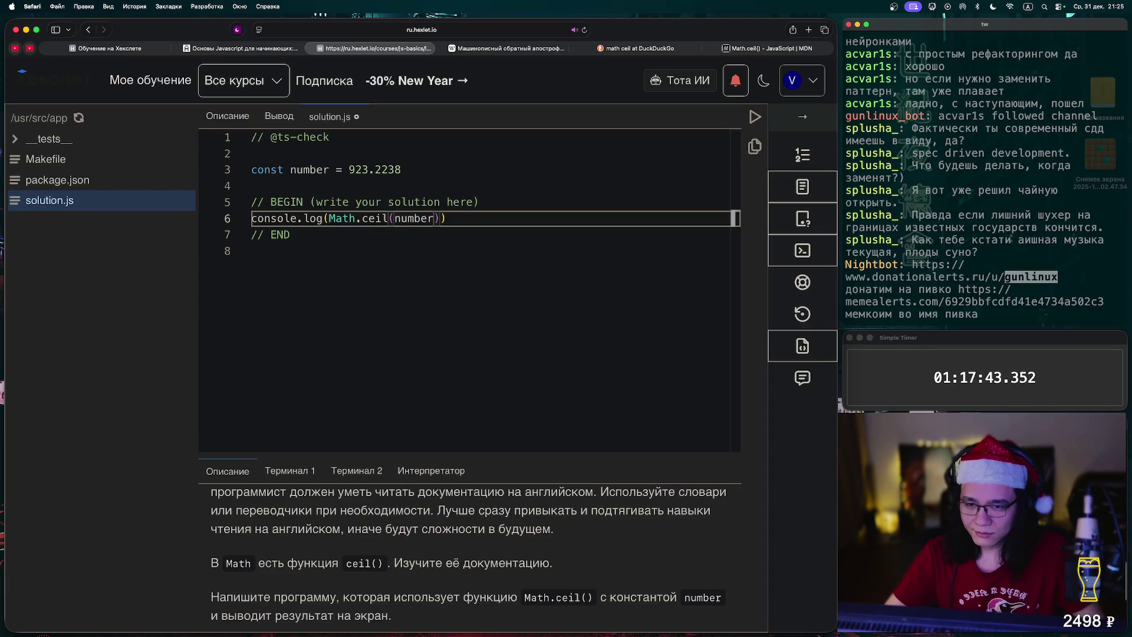
key("ctrl+Return")
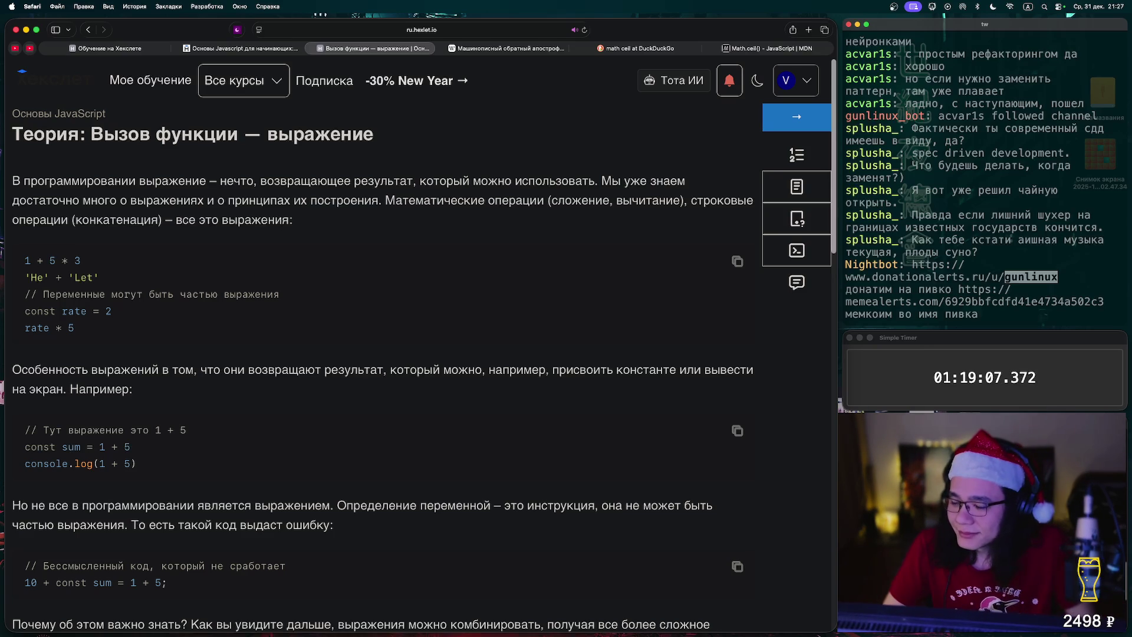
scroll(423, 344, "down", 2)
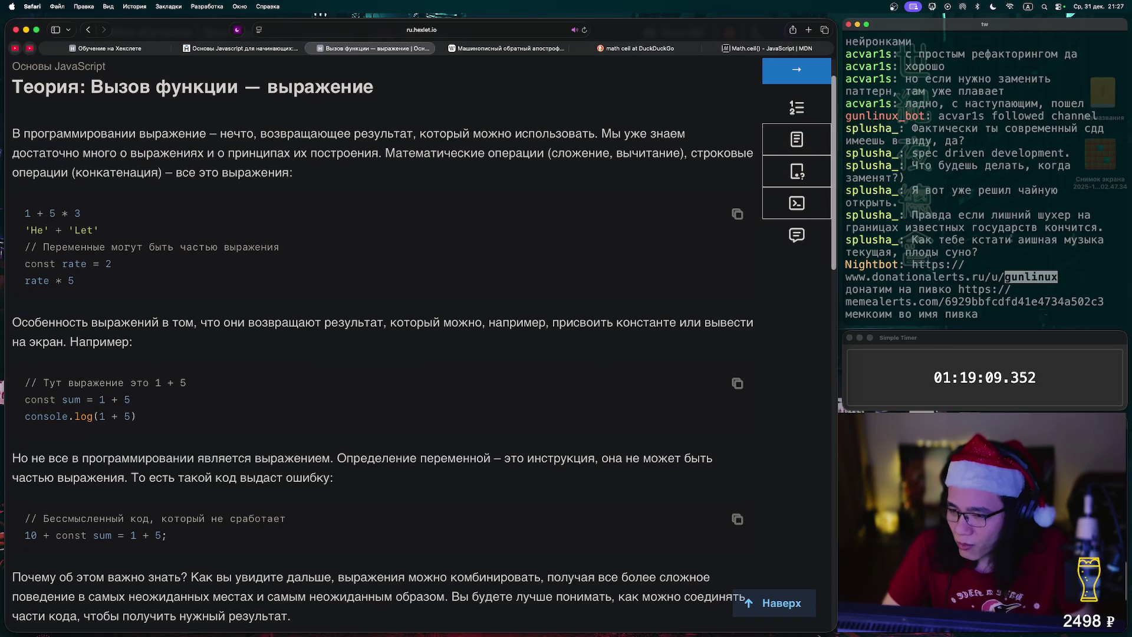
scroll(423, 344, "down", 2)
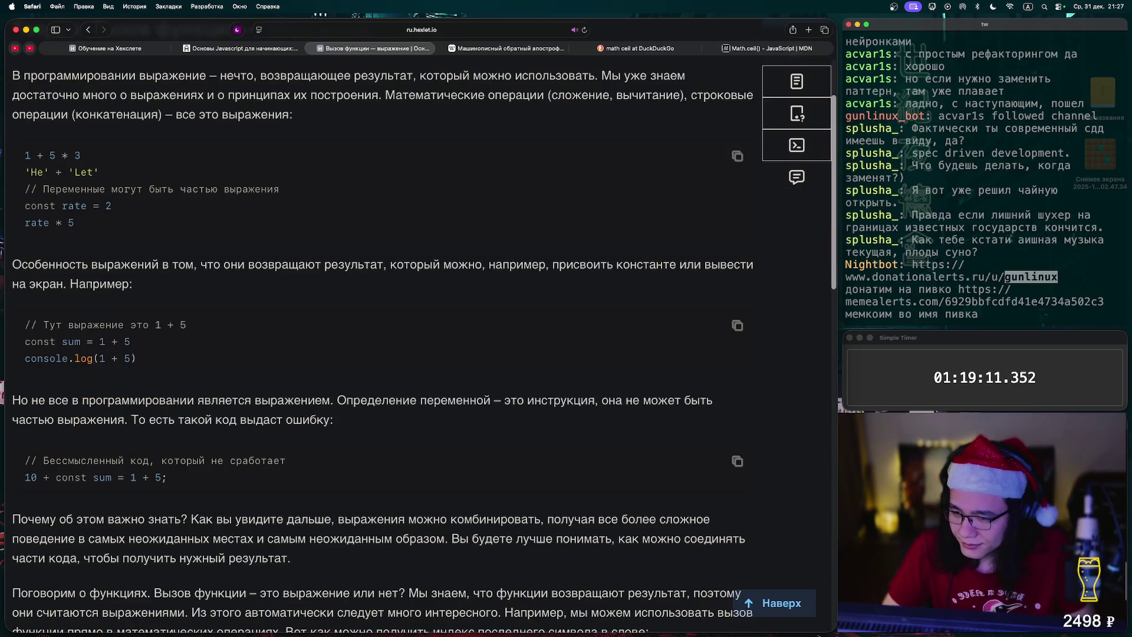
scroll(423, 343, "down", 5)
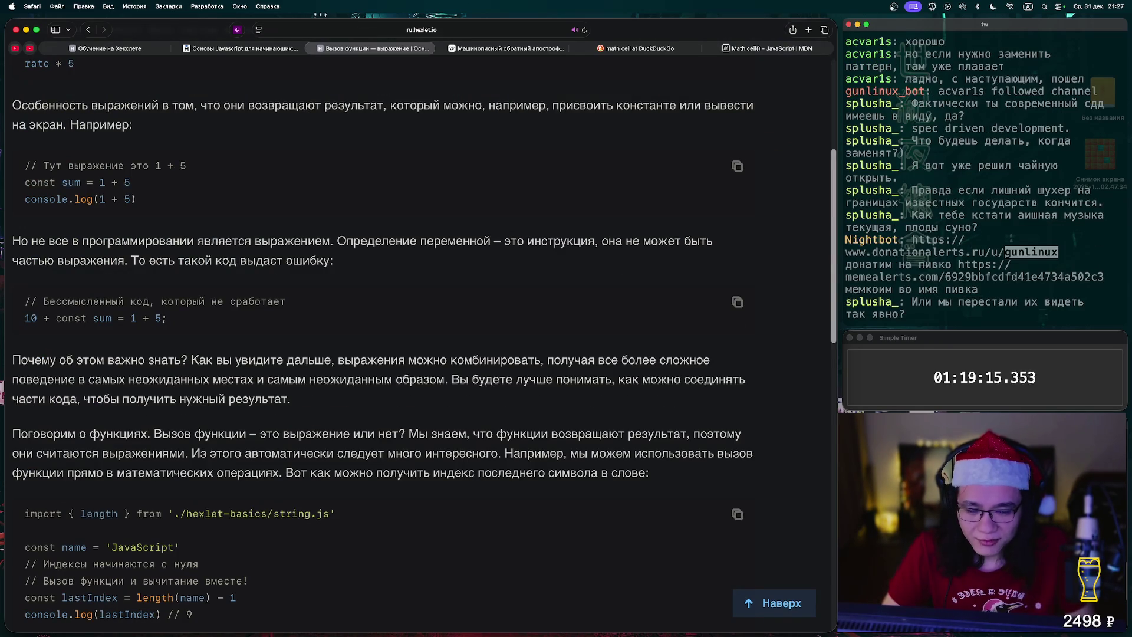
scroll(423, 343, "down", 1)
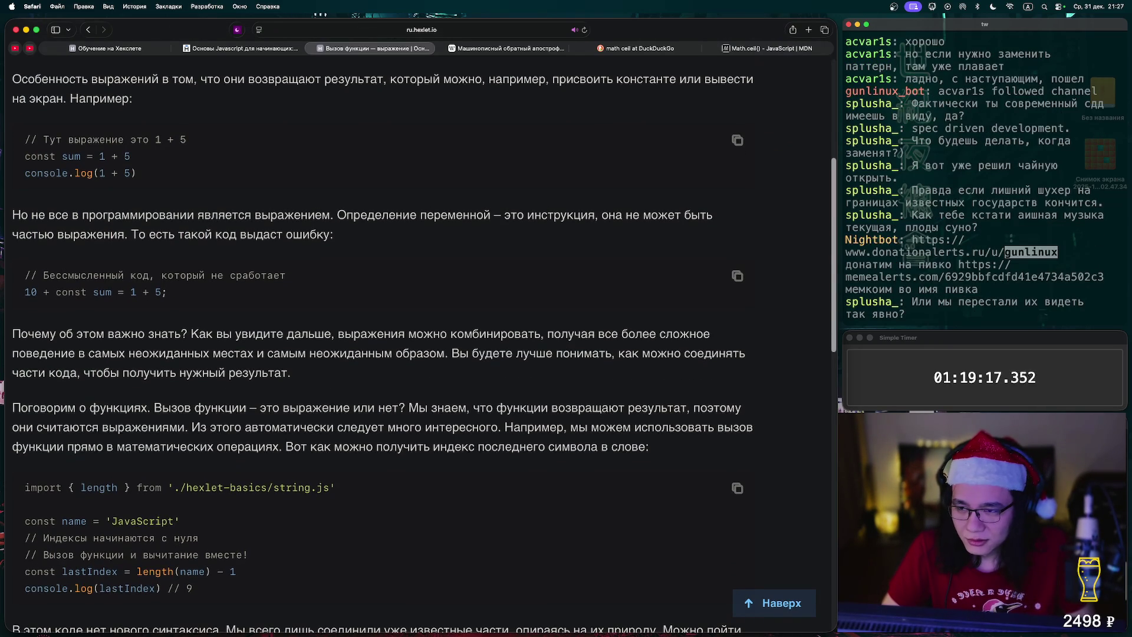
scroll(423, 344, "down", 1)
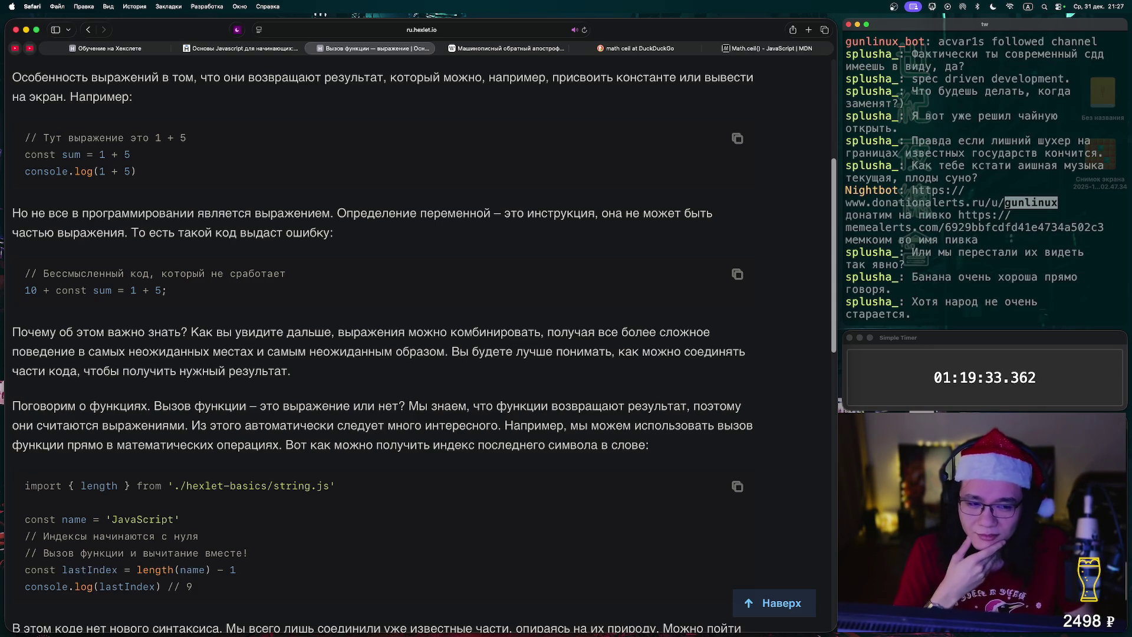
scroll(424, 352, "down", 2)
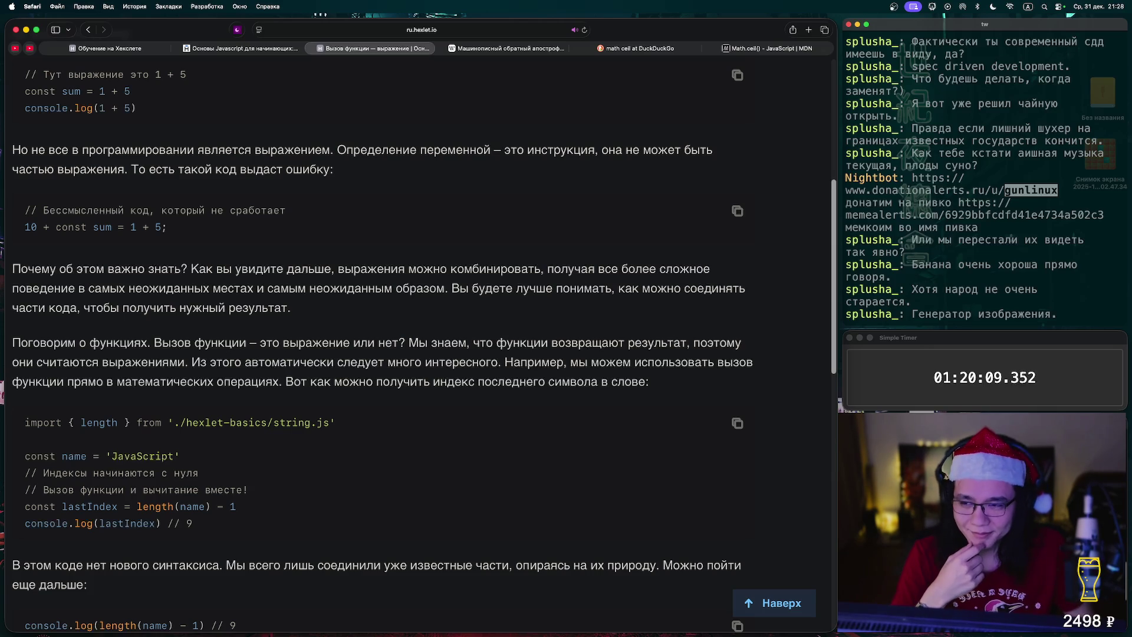
scroll(421, 345, "down", 1)
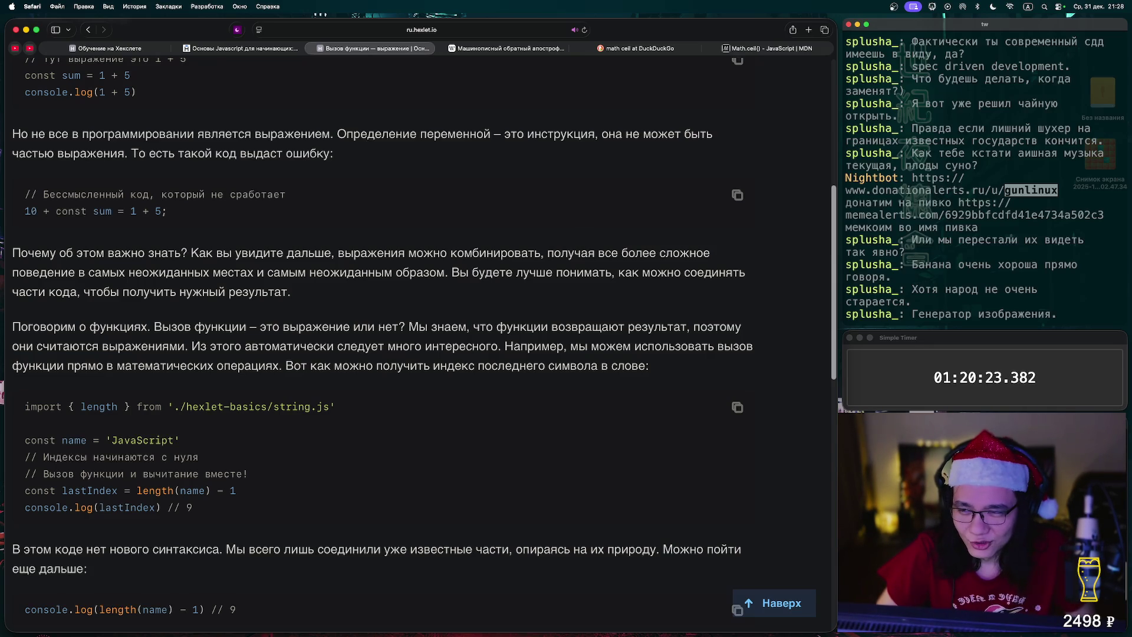
scroll(424, 337, "down", 1)
scroll(425, 345, "down", 1)
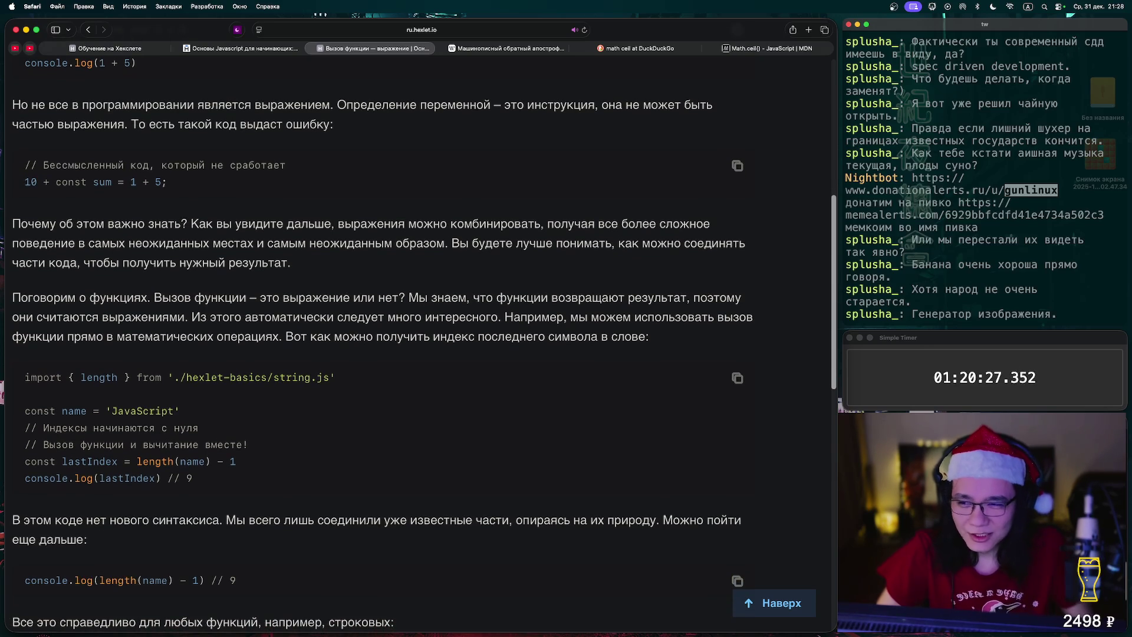
scroll(419, 339, "down", 1)
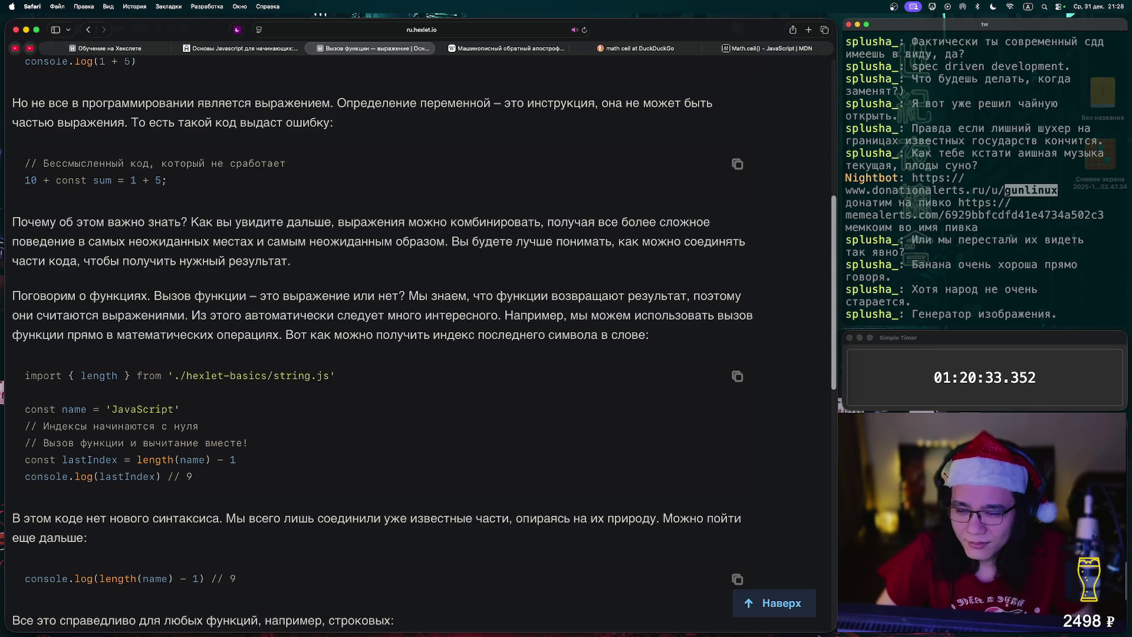
scroll(420, 348, "up", 2)
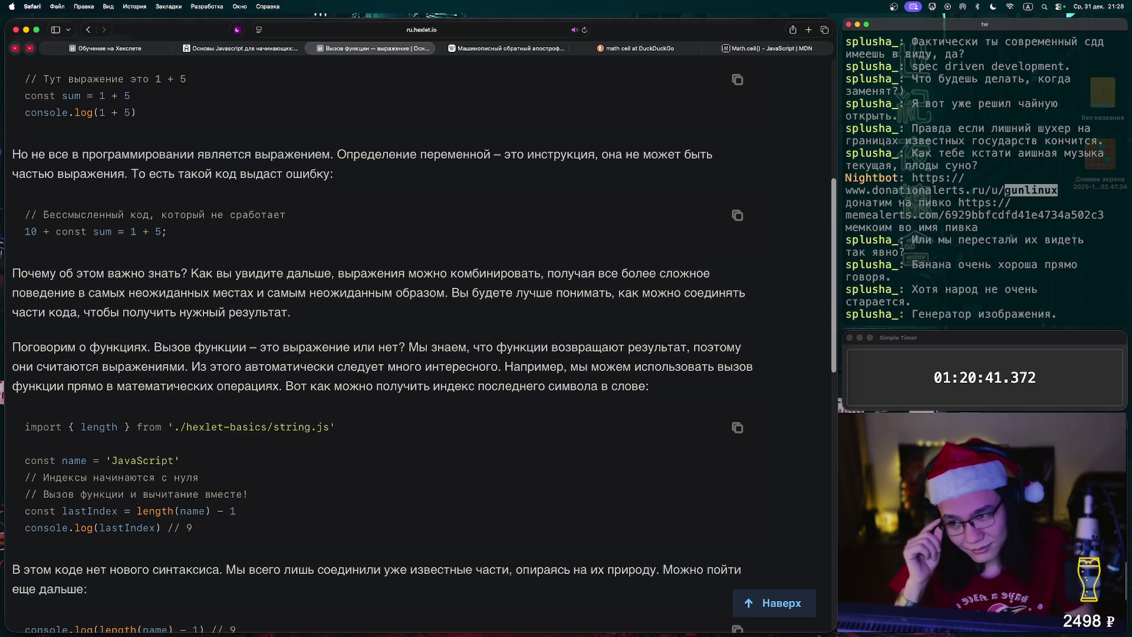
scroll(421, 348, "down", 1)
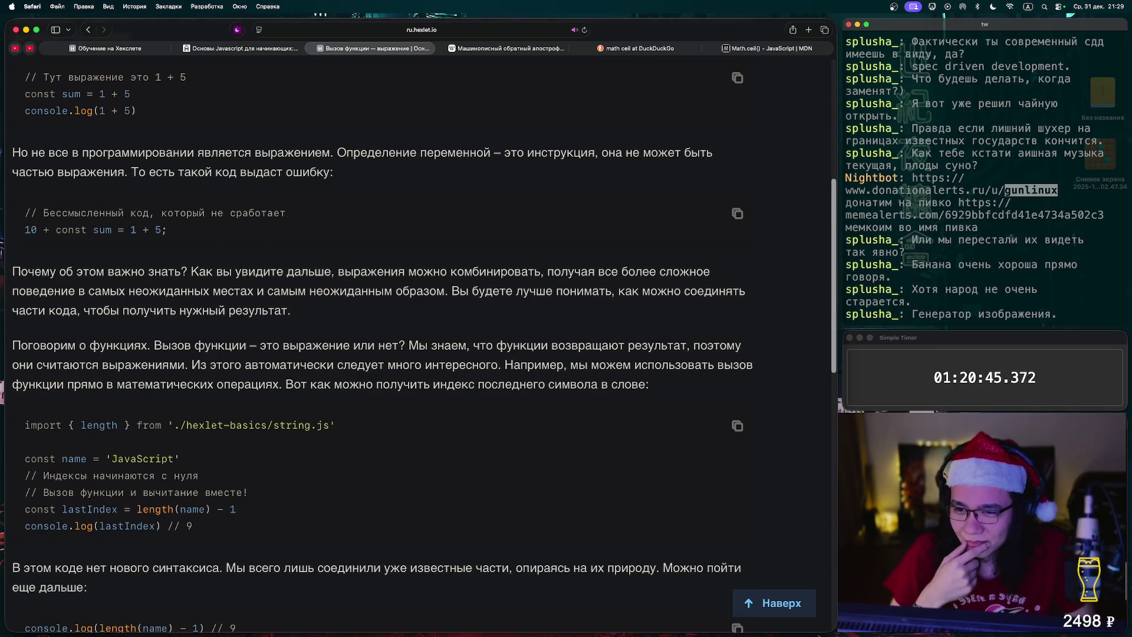
scroll(421, 348, "down", 1)
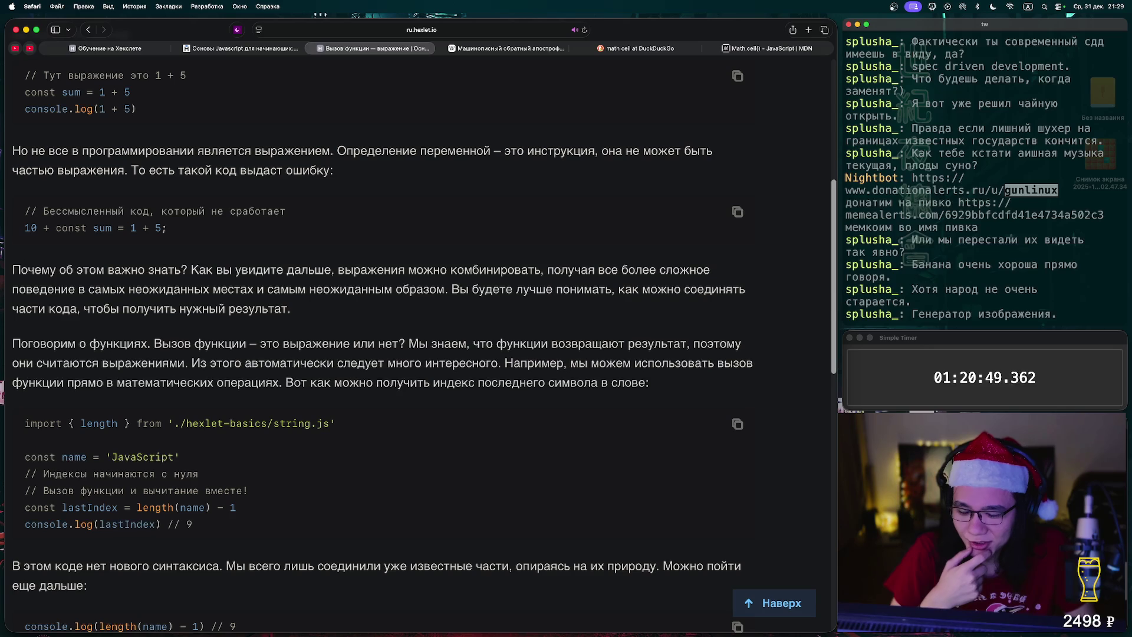
scroll(421, 348, "down", 2)
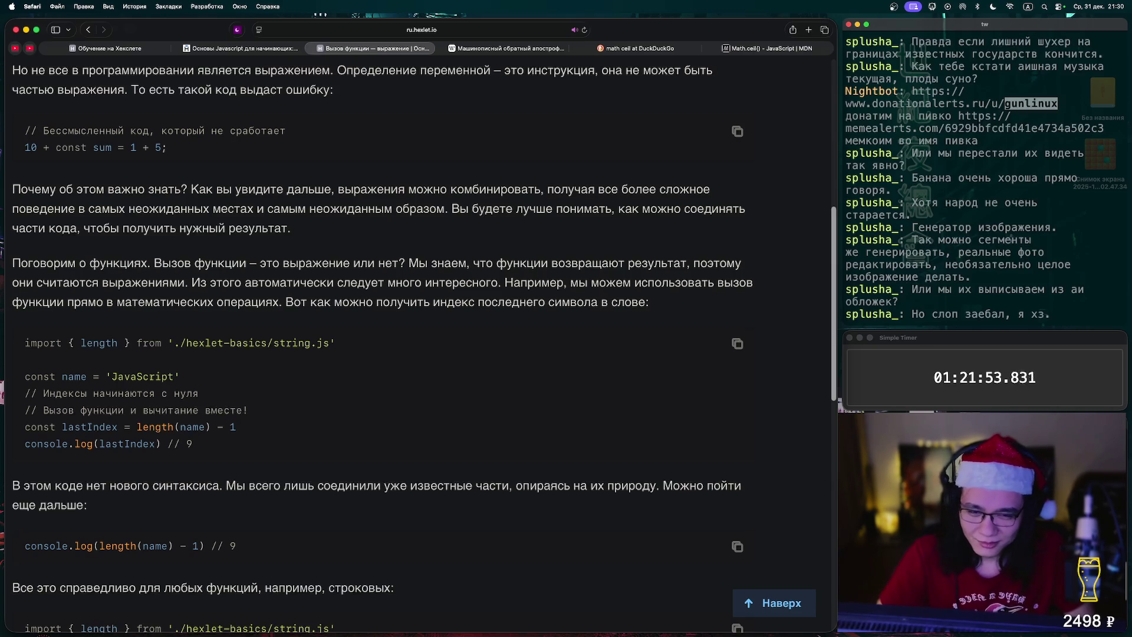
scroll(412, 342, "down", 5)
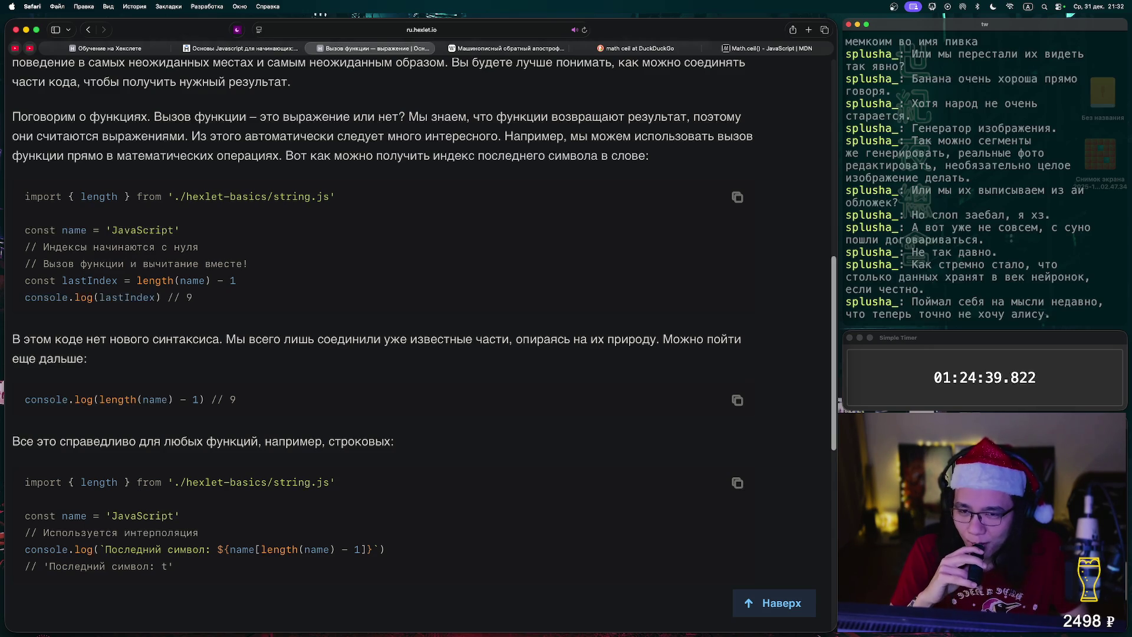
scroll(424, 321, "up", 1)
scroll(425, 321, "down", 1)
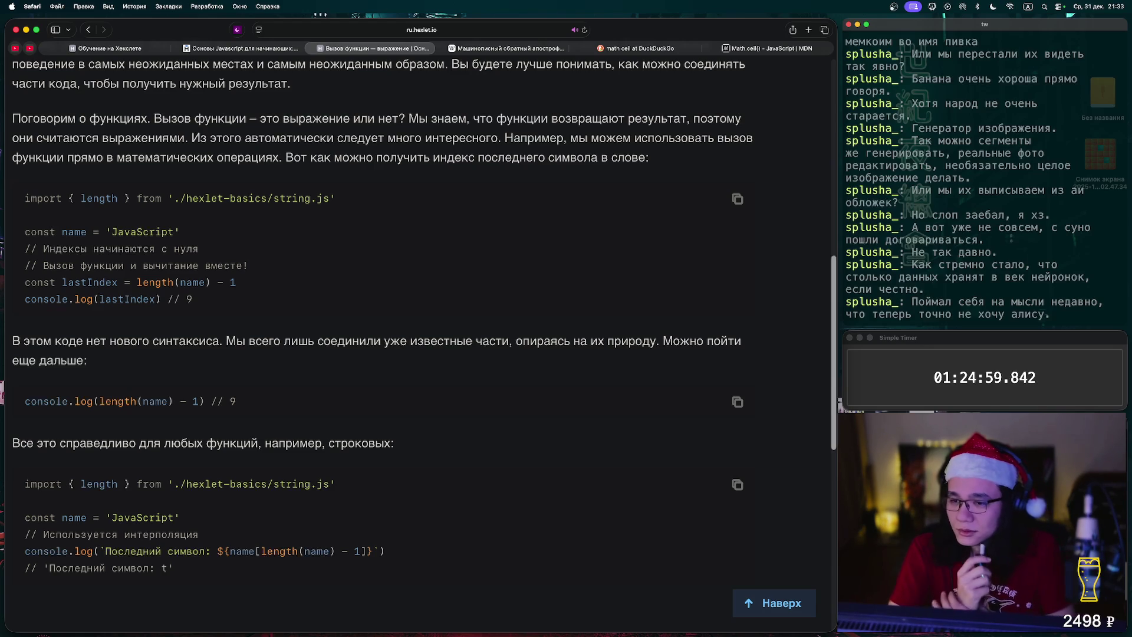
scroll(383, 318, "down", 1)
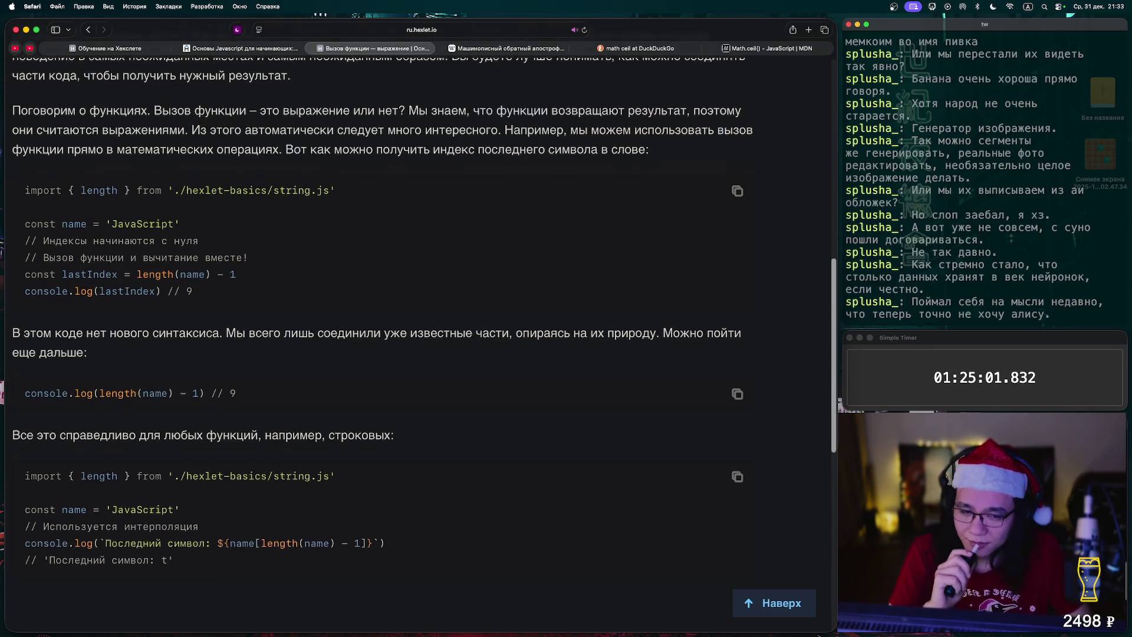
scroll(384, 318, "down", 2)
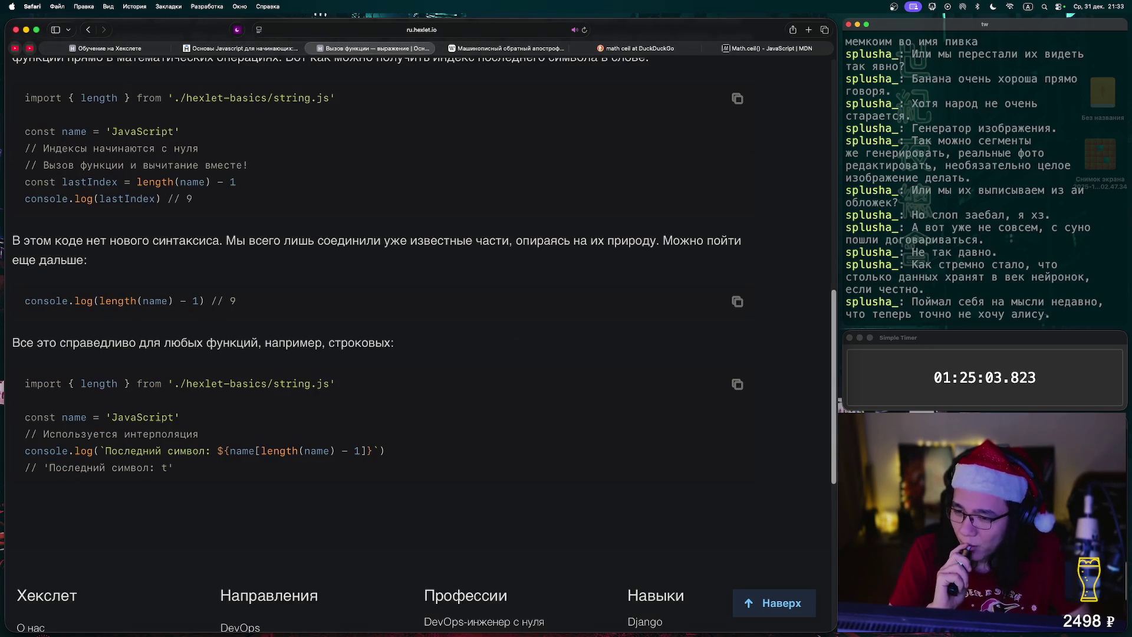
scroll(383, 345, "down", 1)
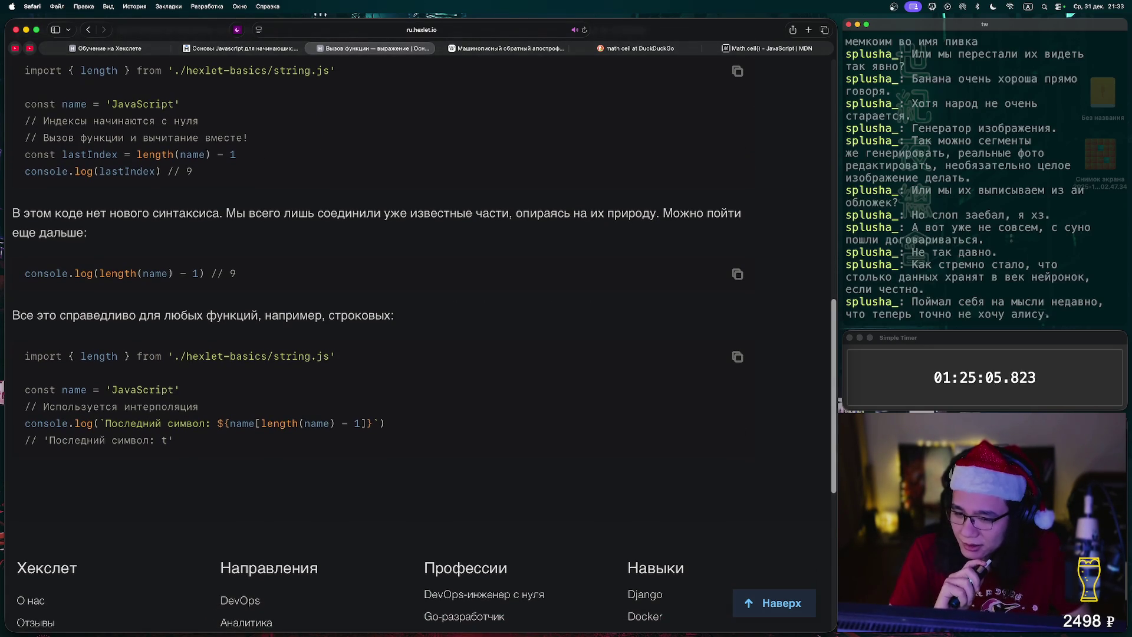
scroll(383, 319, "up", 20)
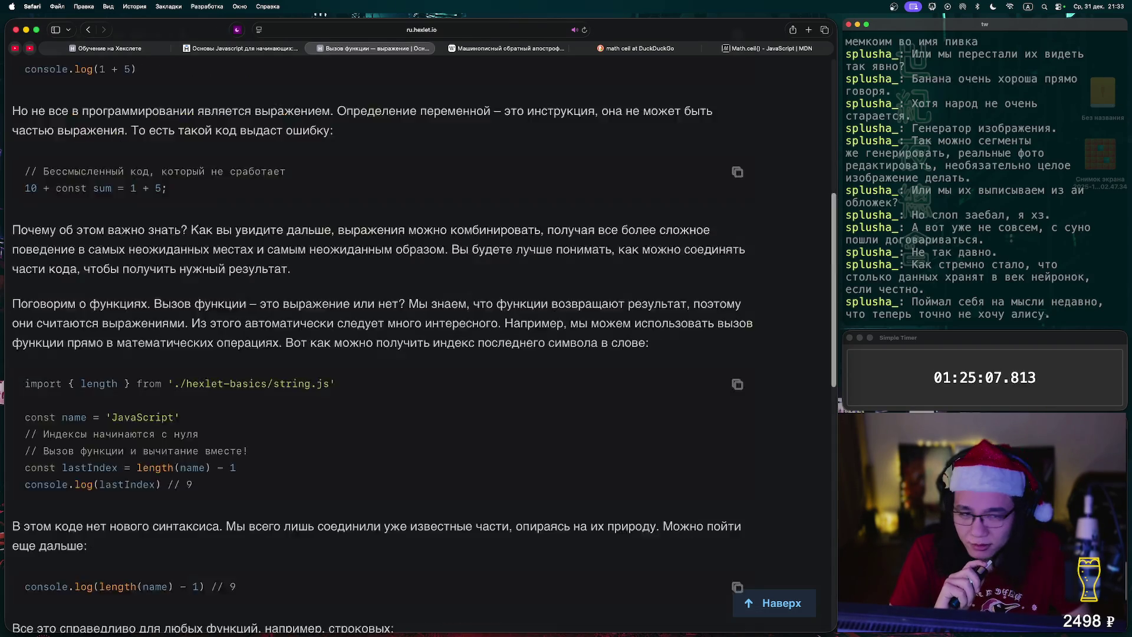
key("super+r")
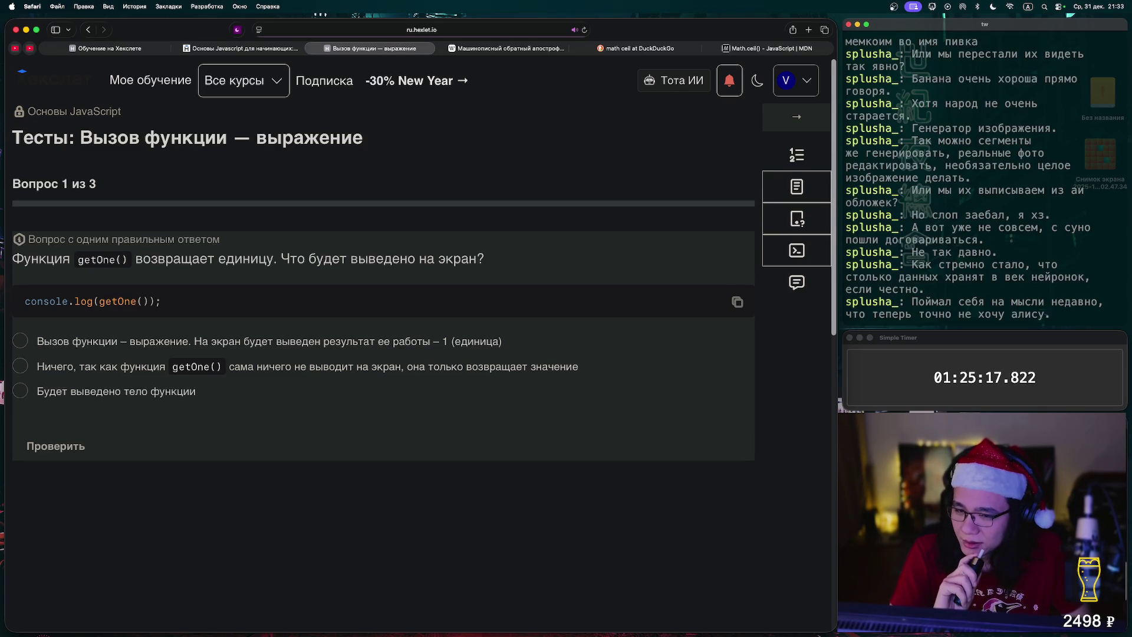
Answer quiz question 1 with the option that the call prints 1, check it, and advance
left_click(20, 341)
left_click(56, 445)
left_click(112, 445)
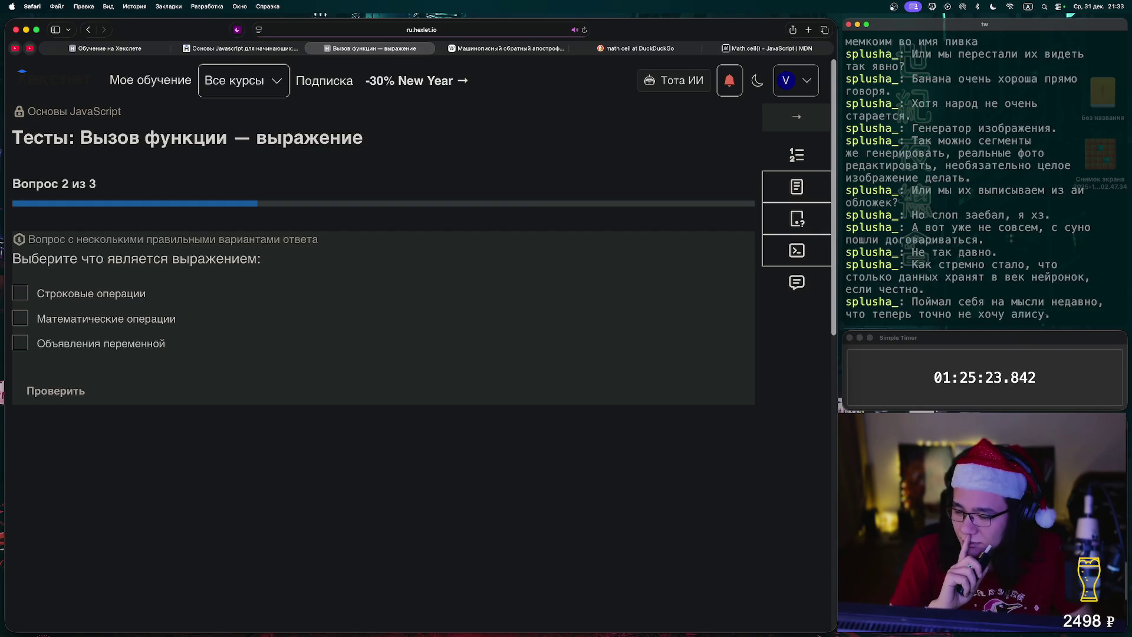
Mark 'Строковые операции' and 'Математические операции' as expressions, check, and go to question 3
left_click(20, 318)
left_click(20, 293)
left_click(55, 390)
left_click(112, 390)
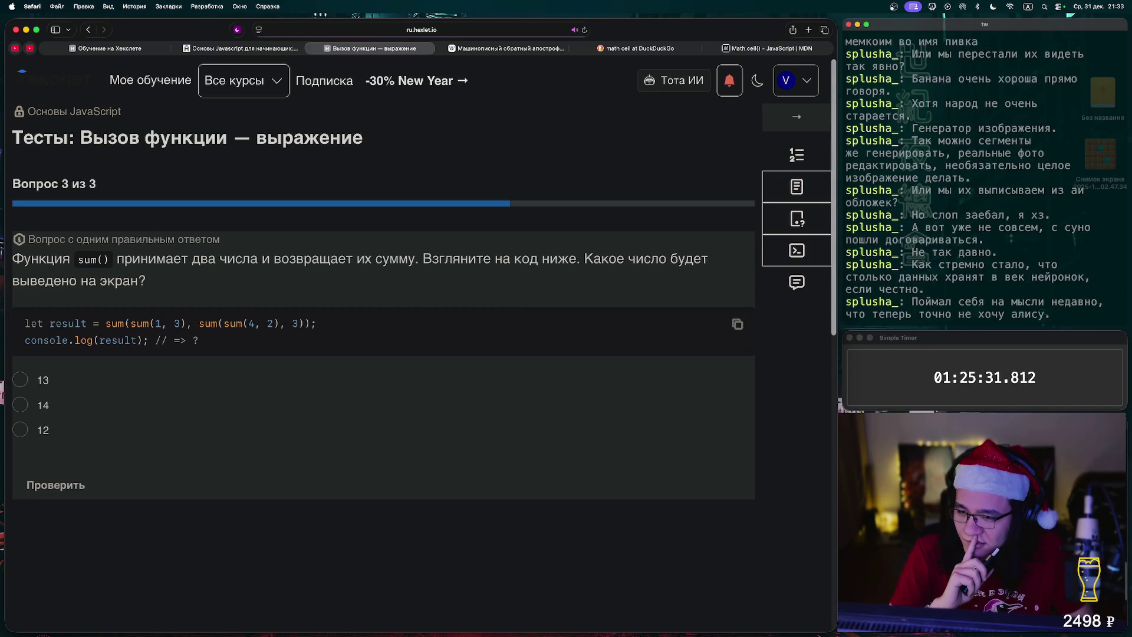
Trace the inner sum(1, 3) and sum(4, 2) calls, answer 13, check, and finish the quiz
left_click_drag(130, 323, 186, 323)
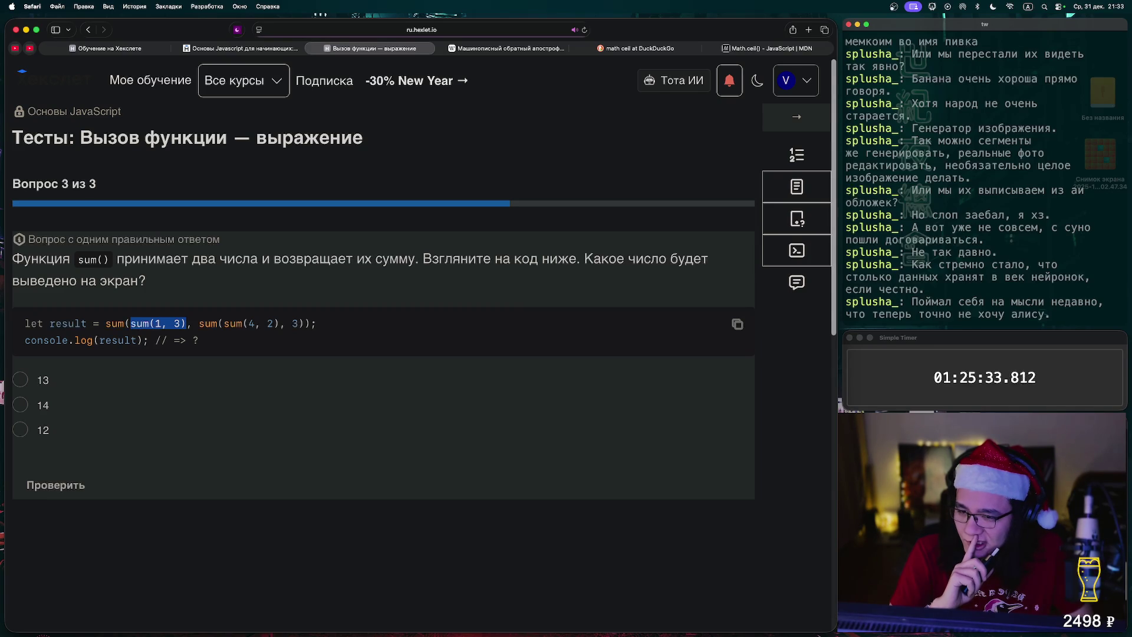
left_click_drag(223, 323, 280, 323)
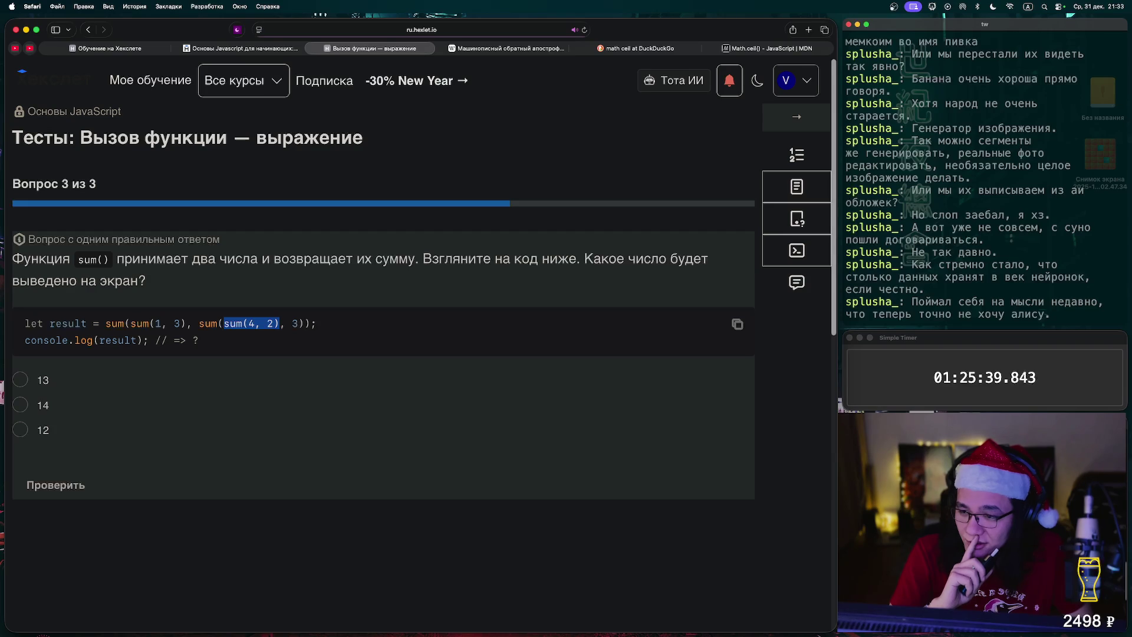
left_click(20, 379)
left_click(55, 485)
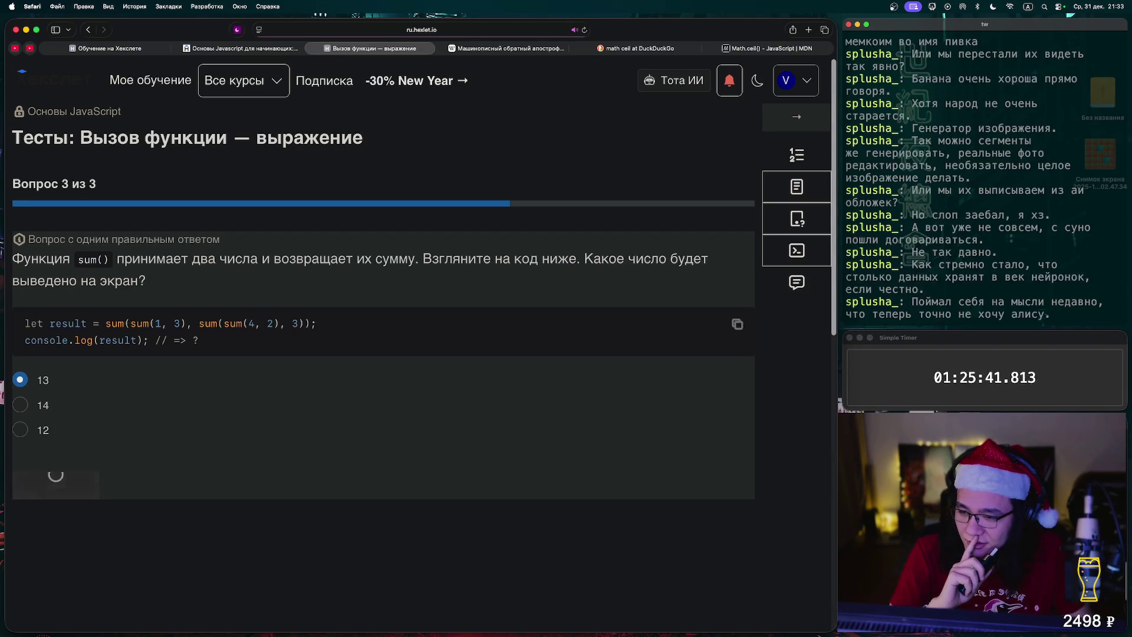
left_click(55, 485)
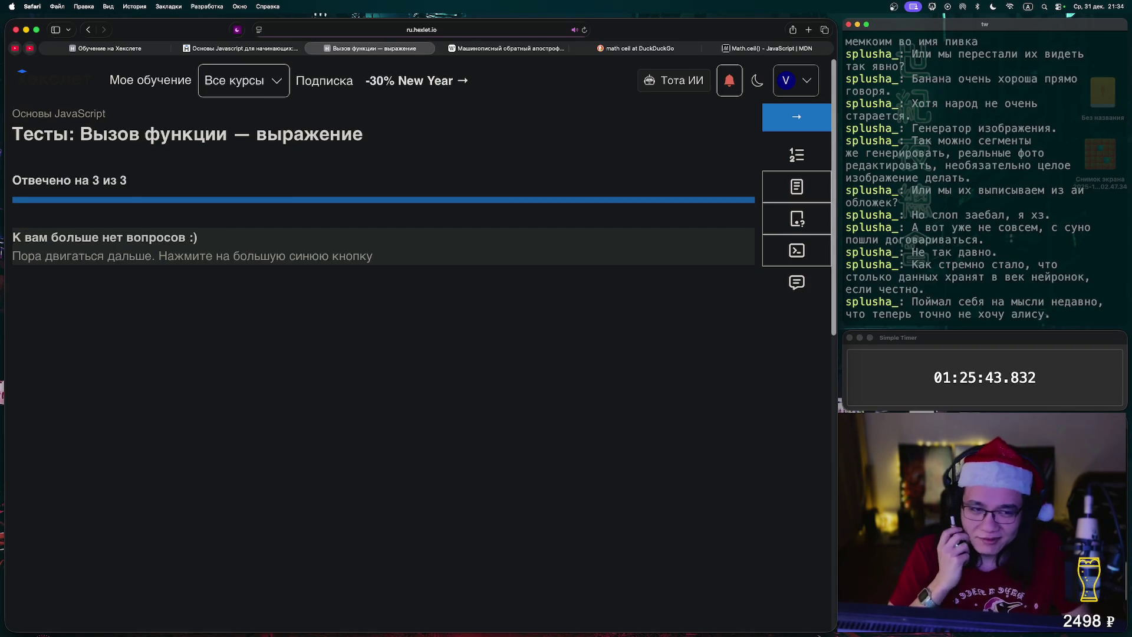
Go to the exercise printing the first and last letters of text and open solution.js
left_click(796, 117)
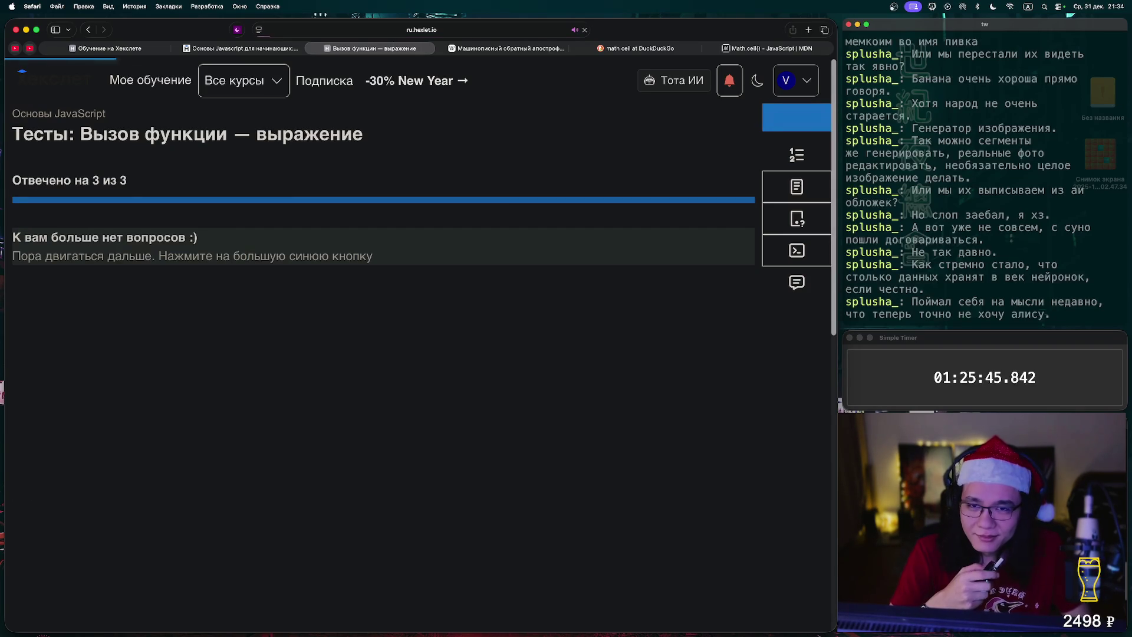
key("ctrl+Left")
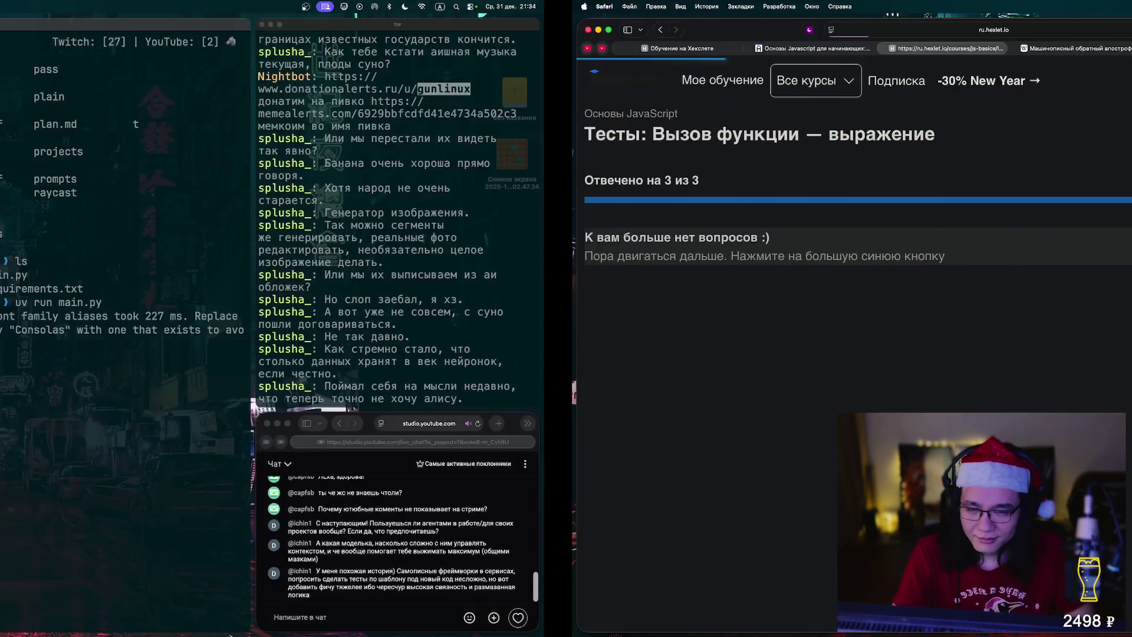
key("ctrl+Right")
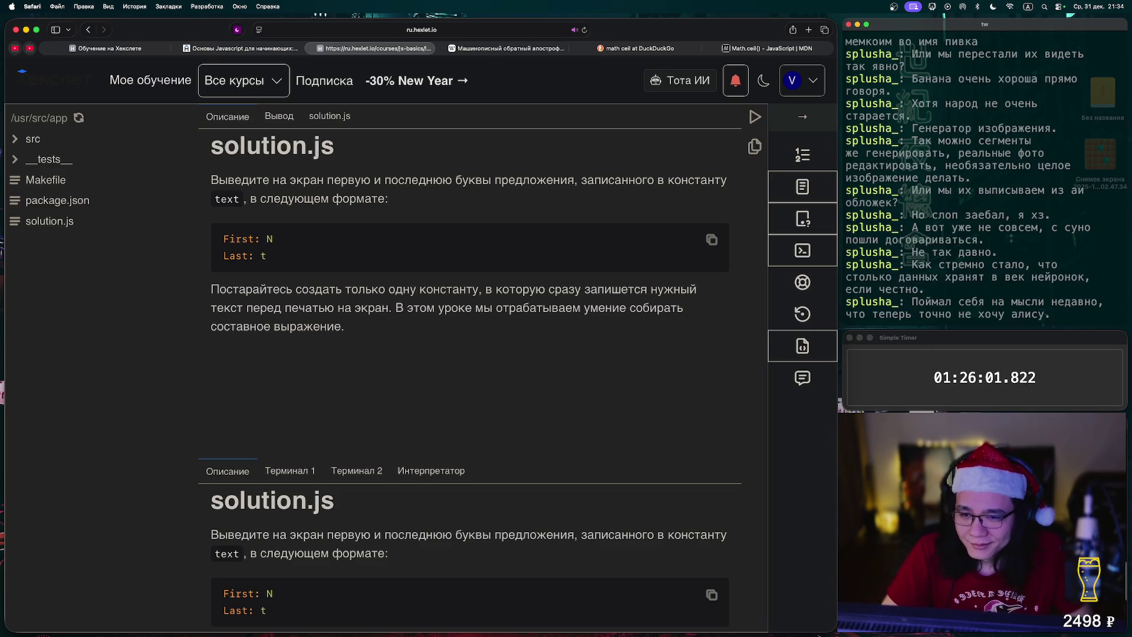
left_click_drag(267, 255, 223, 238)
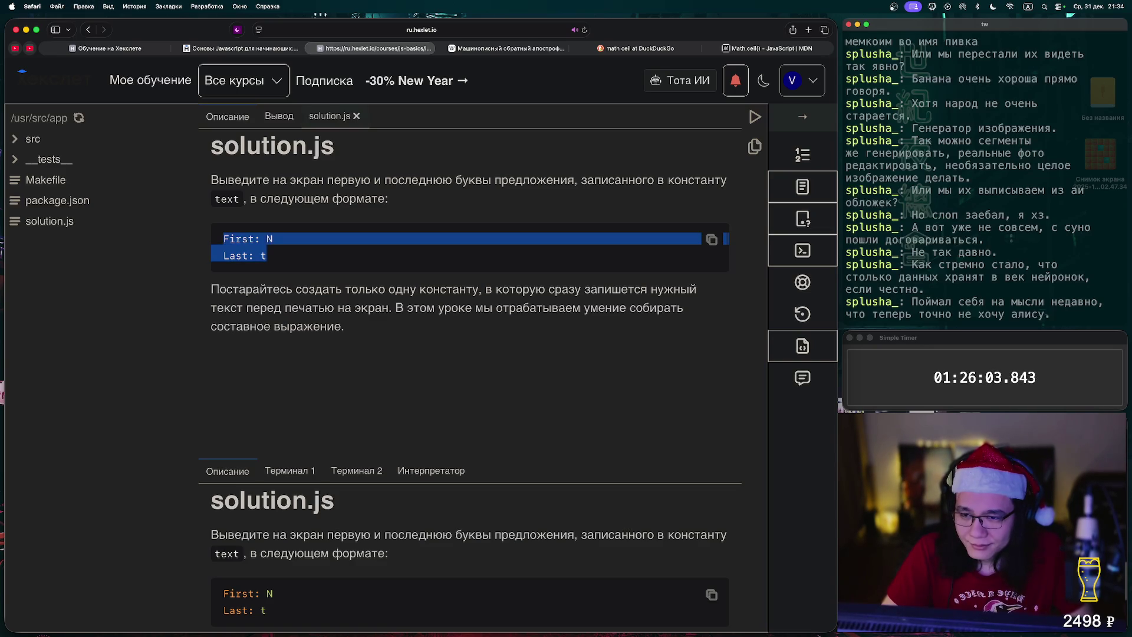
left_click(223, 239)
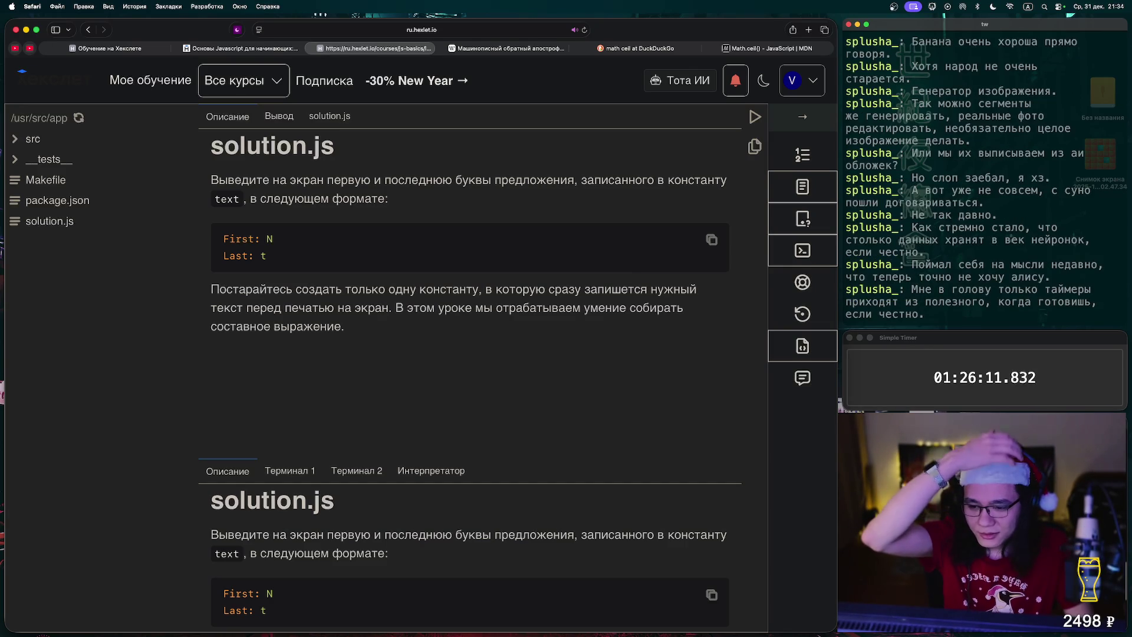
left_click(49, 221)
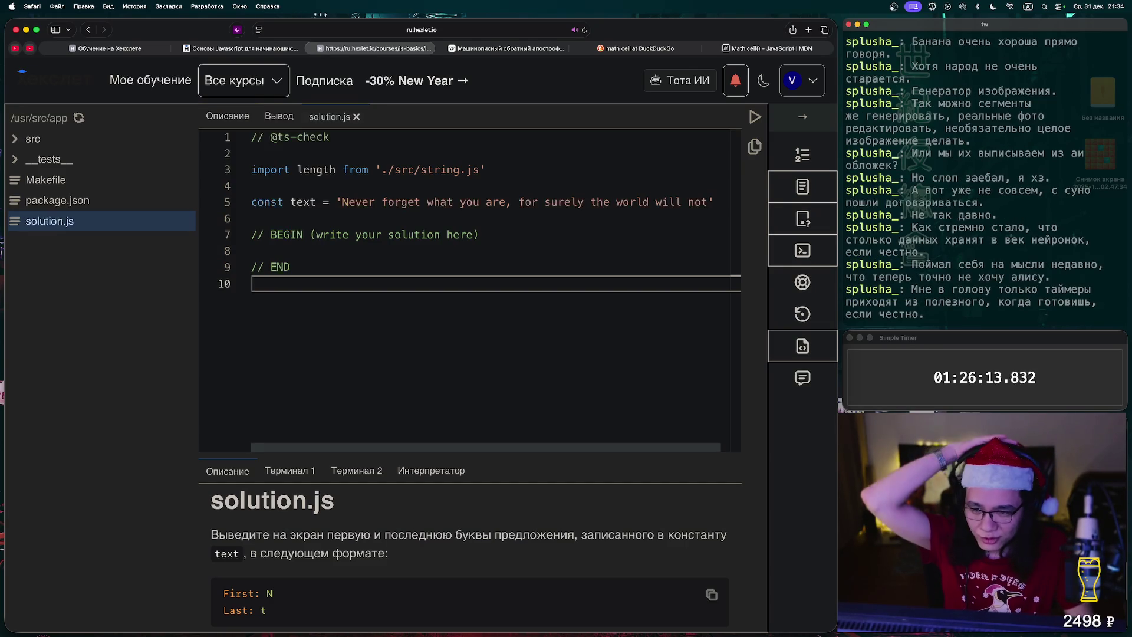
On line 8, begin const mssg = `First: ${text[0]}` as a template string
left_click(253, 250)
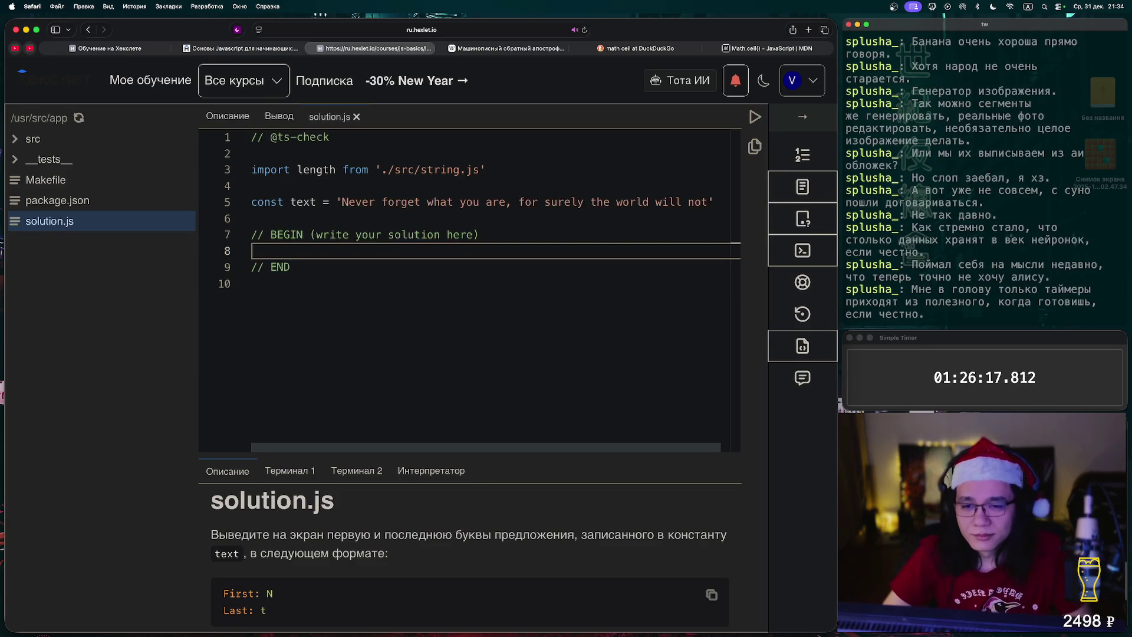
type("console")
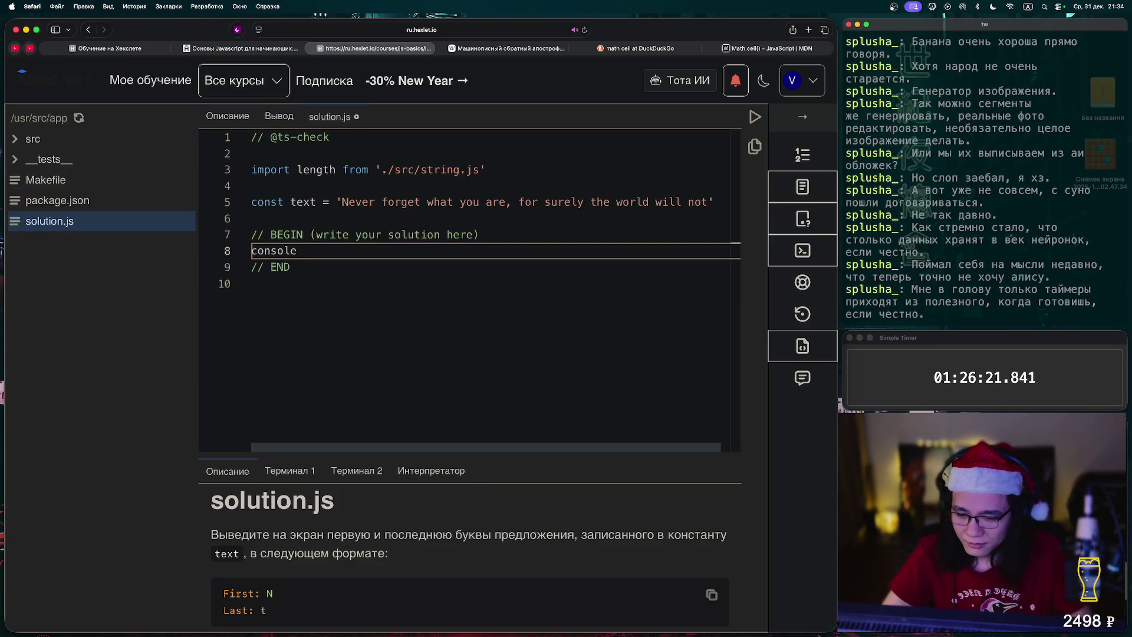
key("BackSpace")
key("BackSpace")
key("BackSpace")
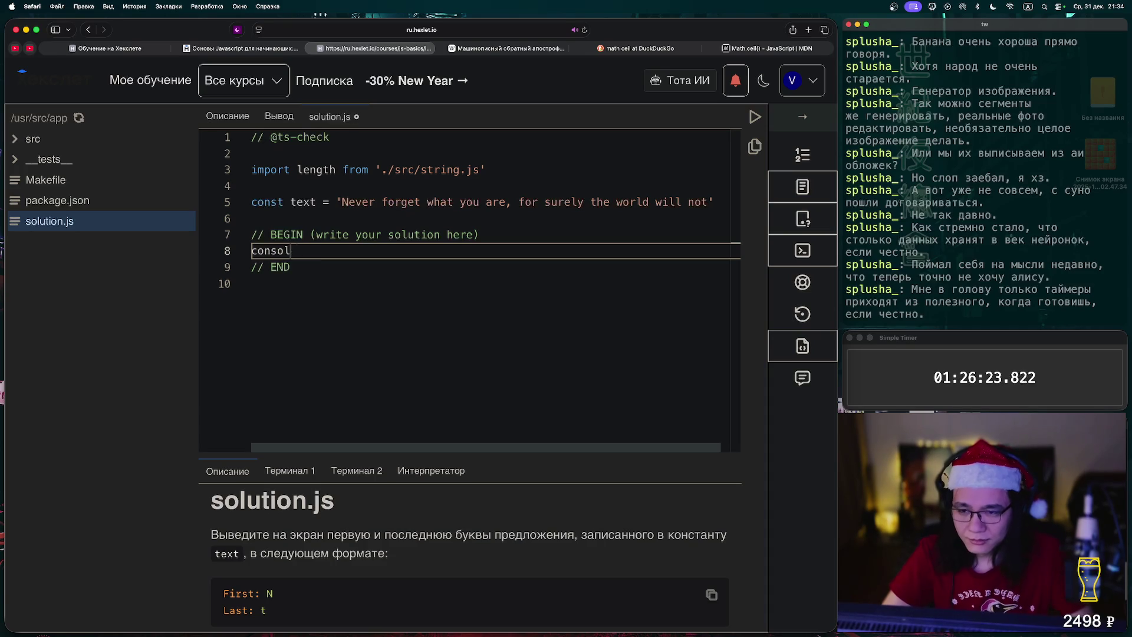
type("nts")
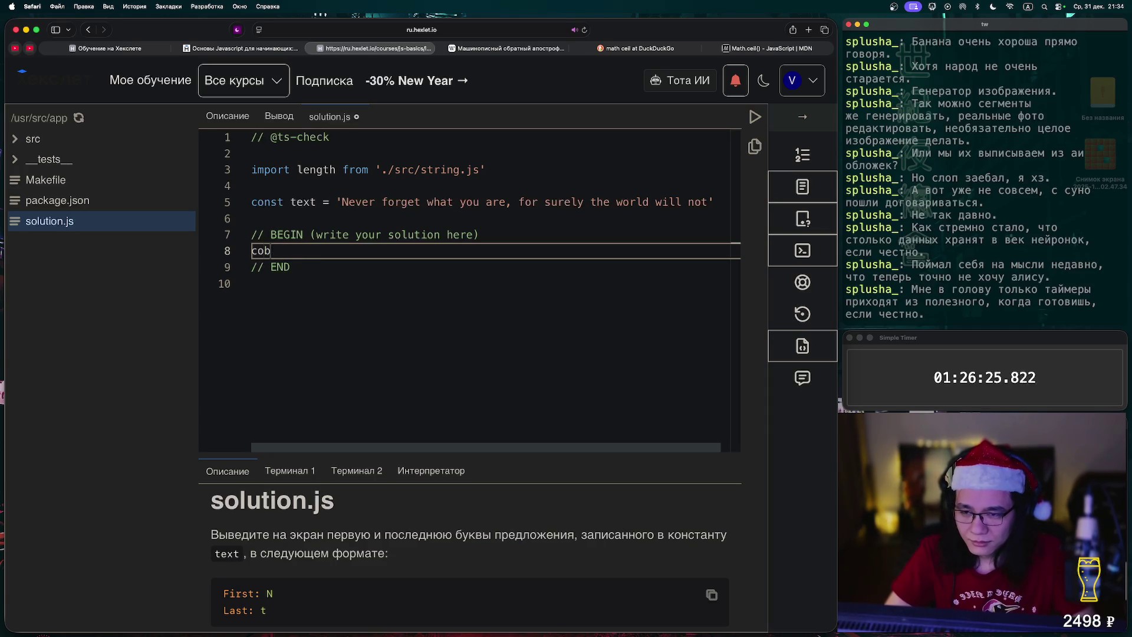
key("BackSpace")
key("BackSpace")
type("st mssg = ``")
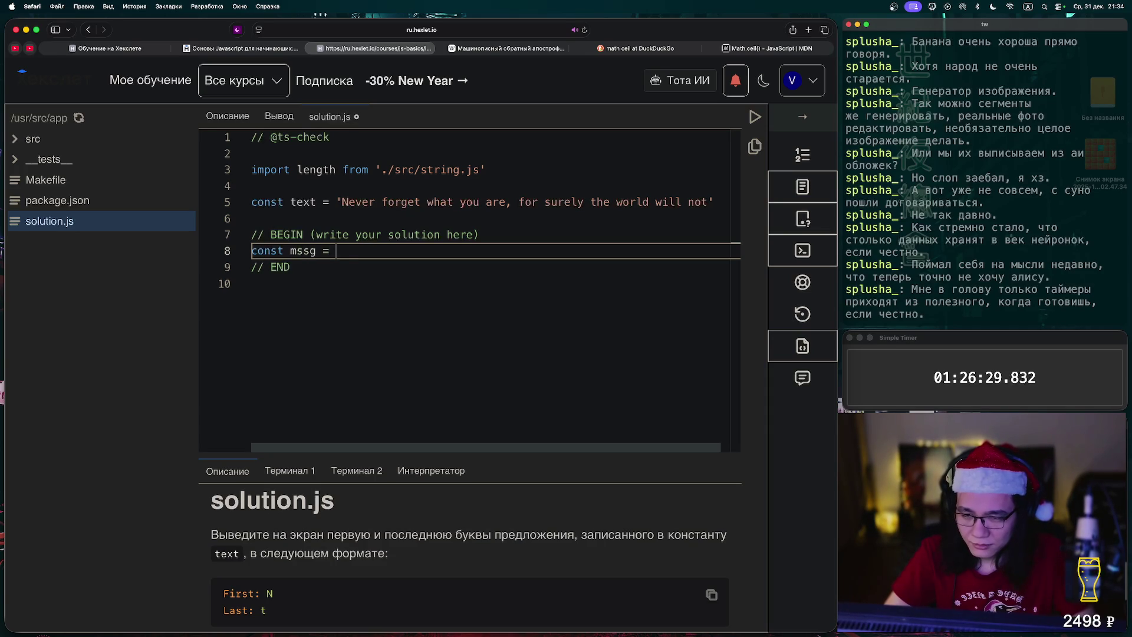
type(";")
key("Left")
key("Left")
type("text")
key("BackSpace")
key("BackSpace")
key("BackSpace")
key("BackSpace")
type("First: ")
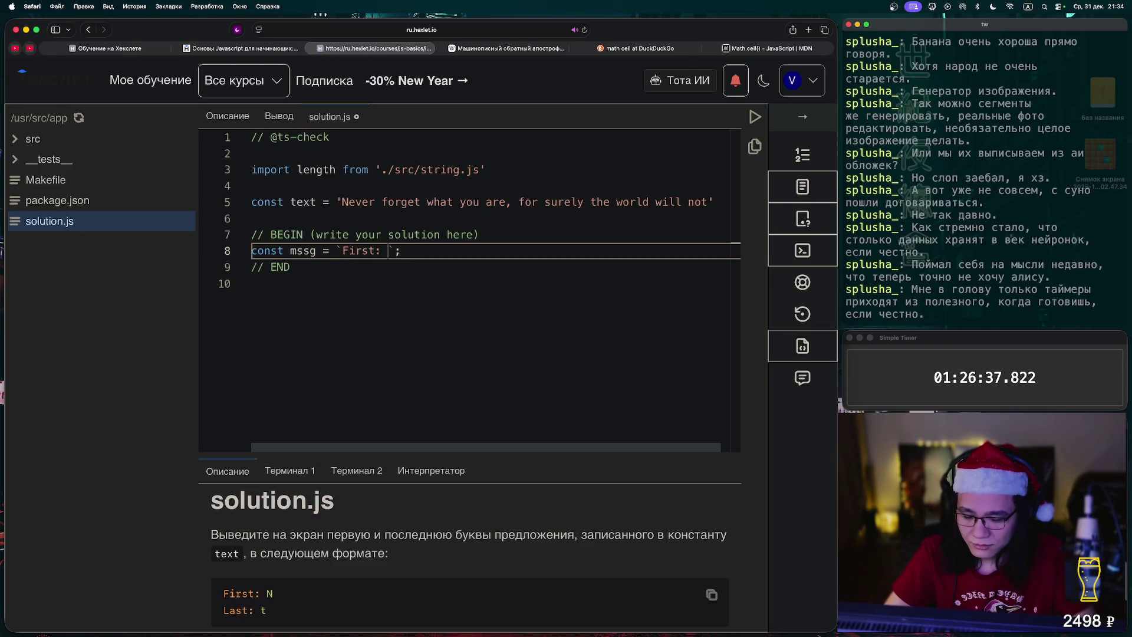
type("${text")
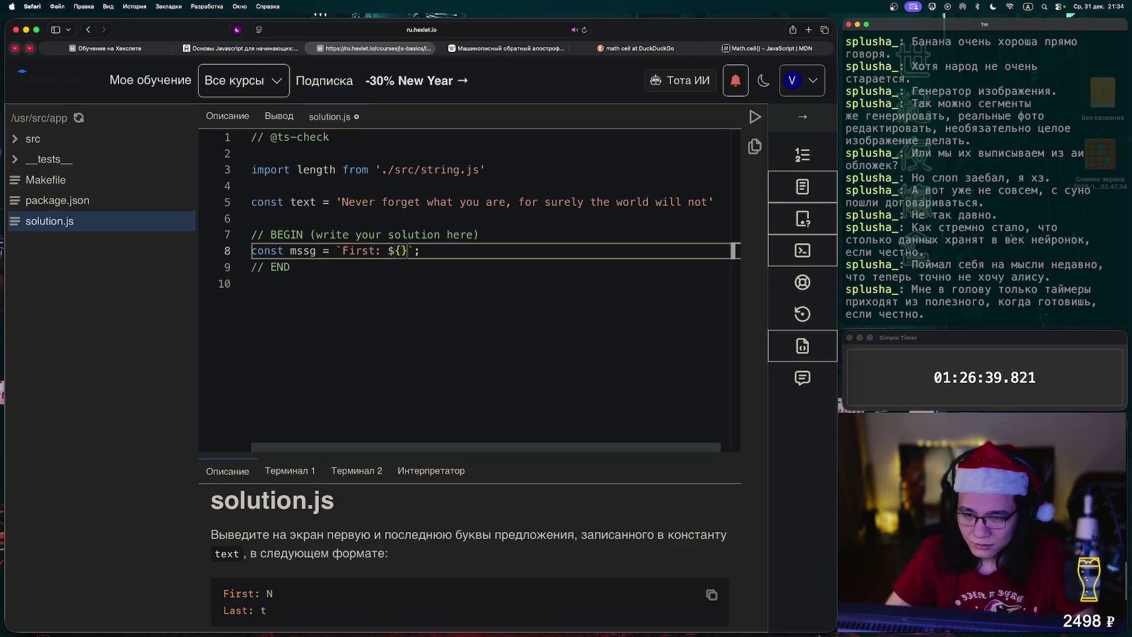
type("[0]")
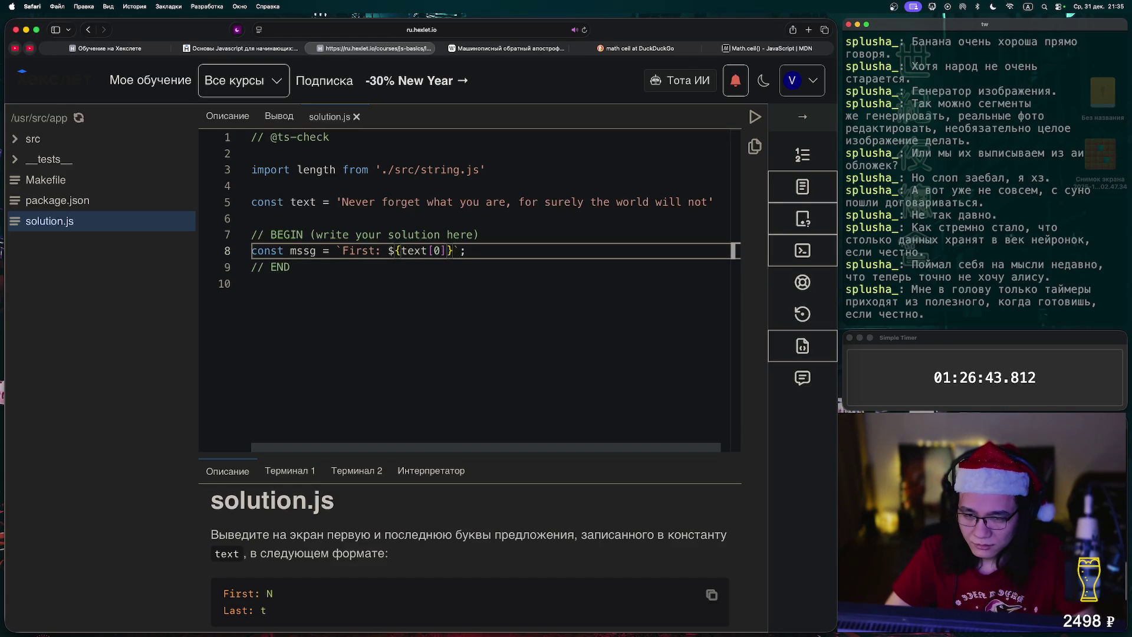
Add \n and a Last: ${text[lenght(text)-1]} line to the template, then run the check
key("Return")
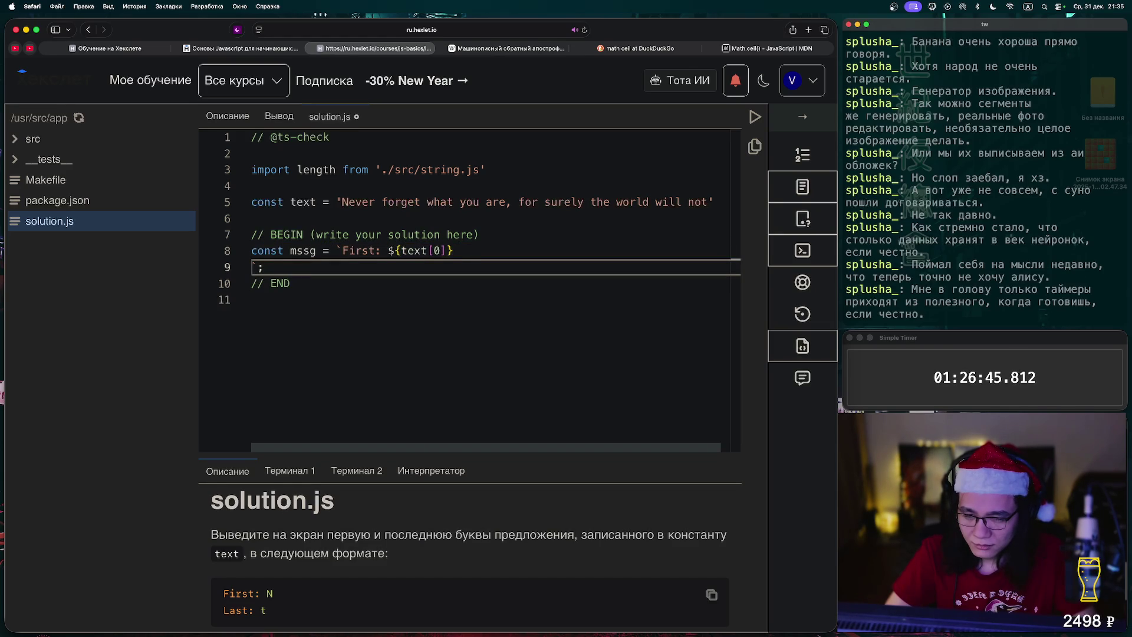
key("Left")
type("\\n")
key("Right")
type("Last: ")
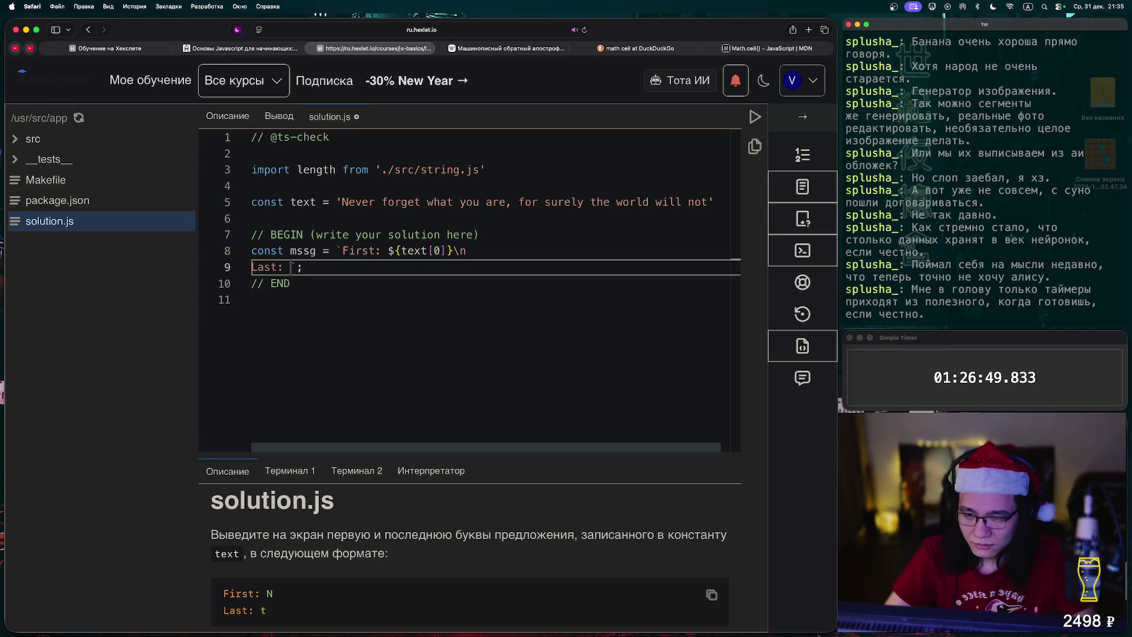
type("${")
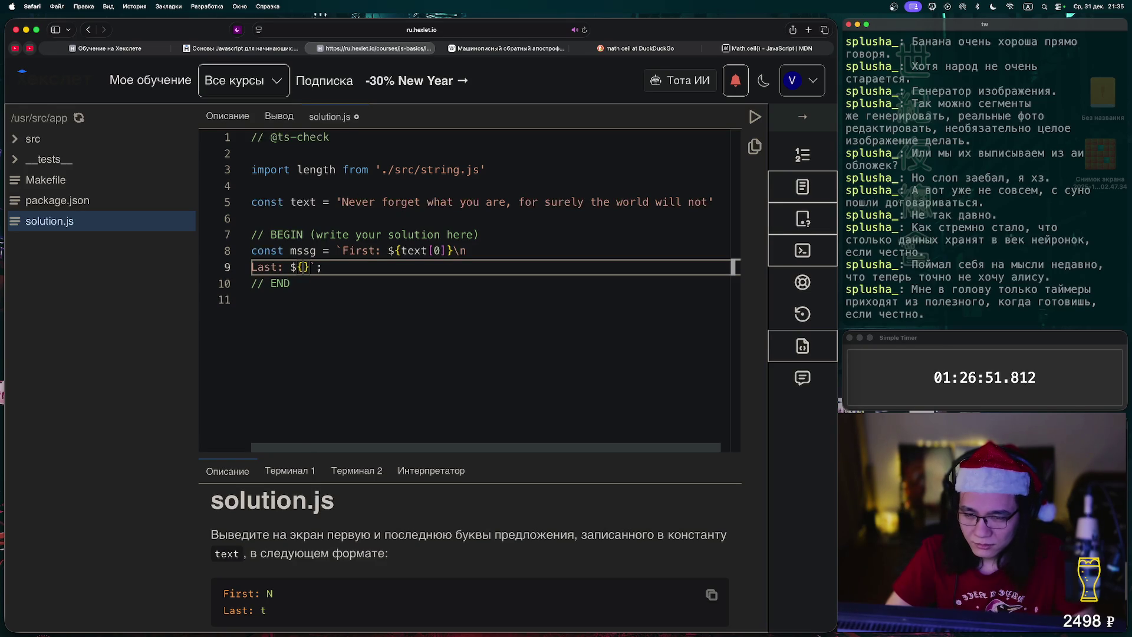
type("text[lenght(text)-1")
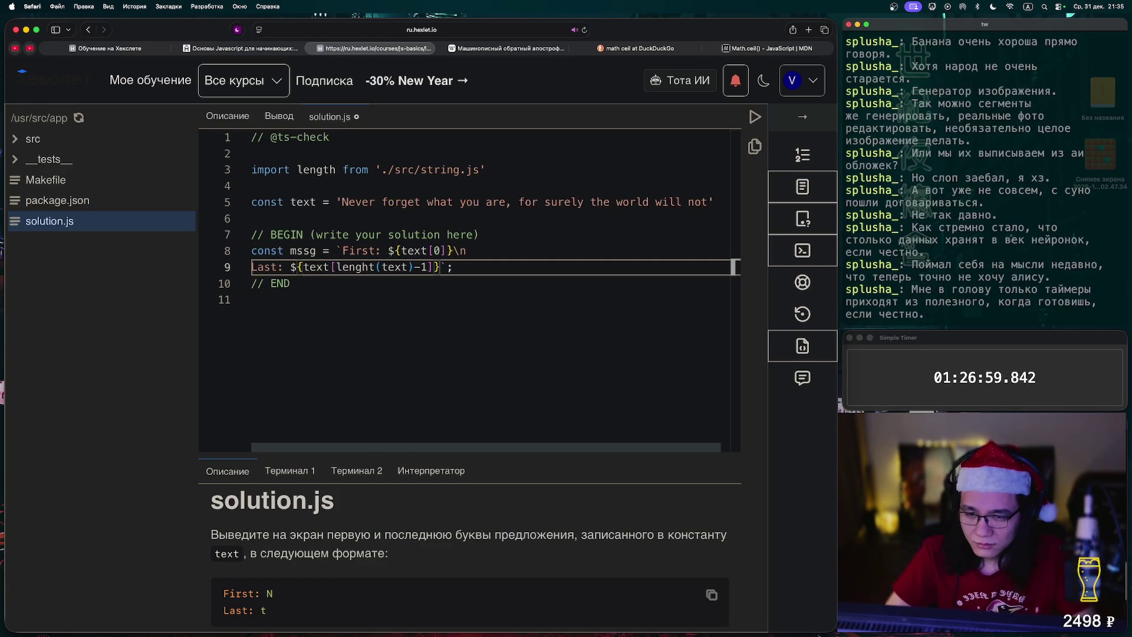
left_click(453, 267)
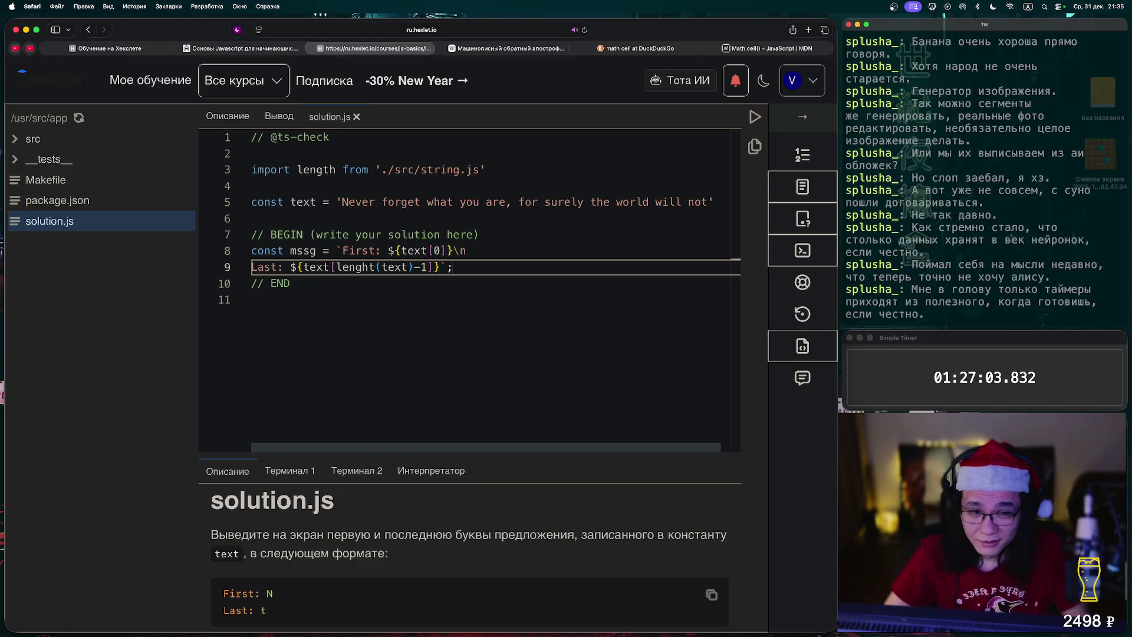
left_click(755, 118)
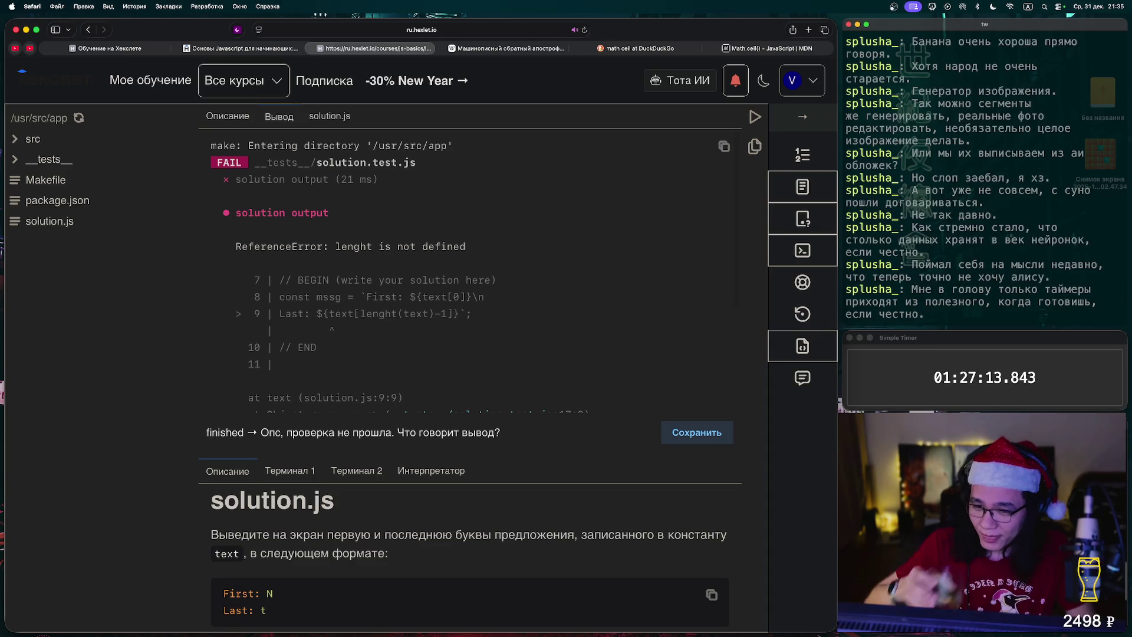
Replace the misspelled 'lenght' on line 9 with 'length' copied from line 3, then rerun
scroll(469, 265, "down", 5)
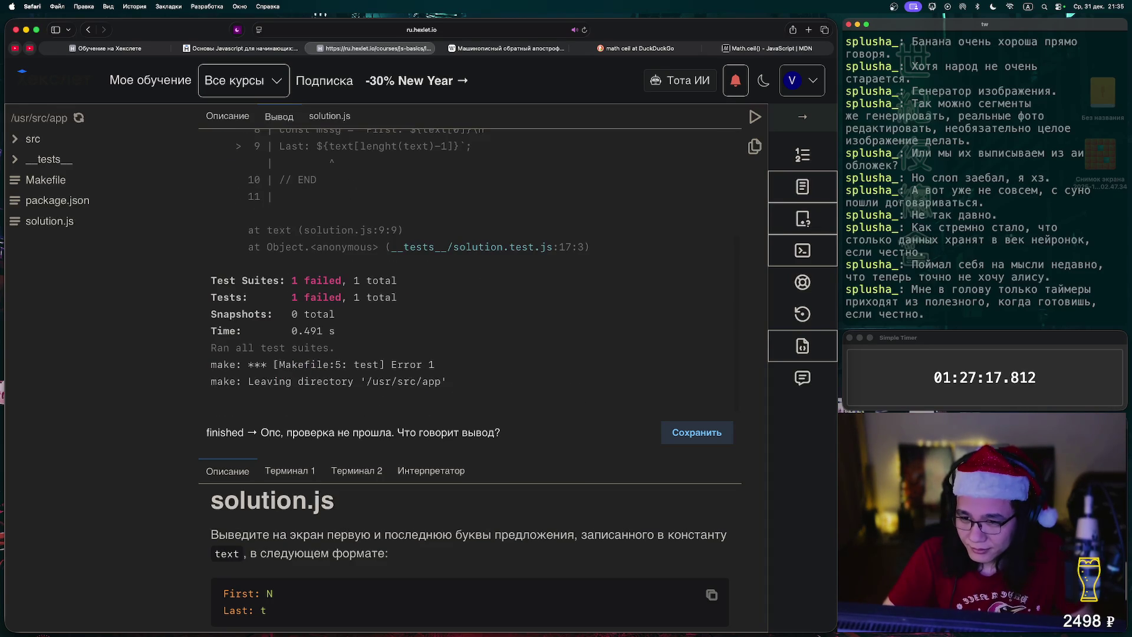
scroll(469, 265, "up", 4)
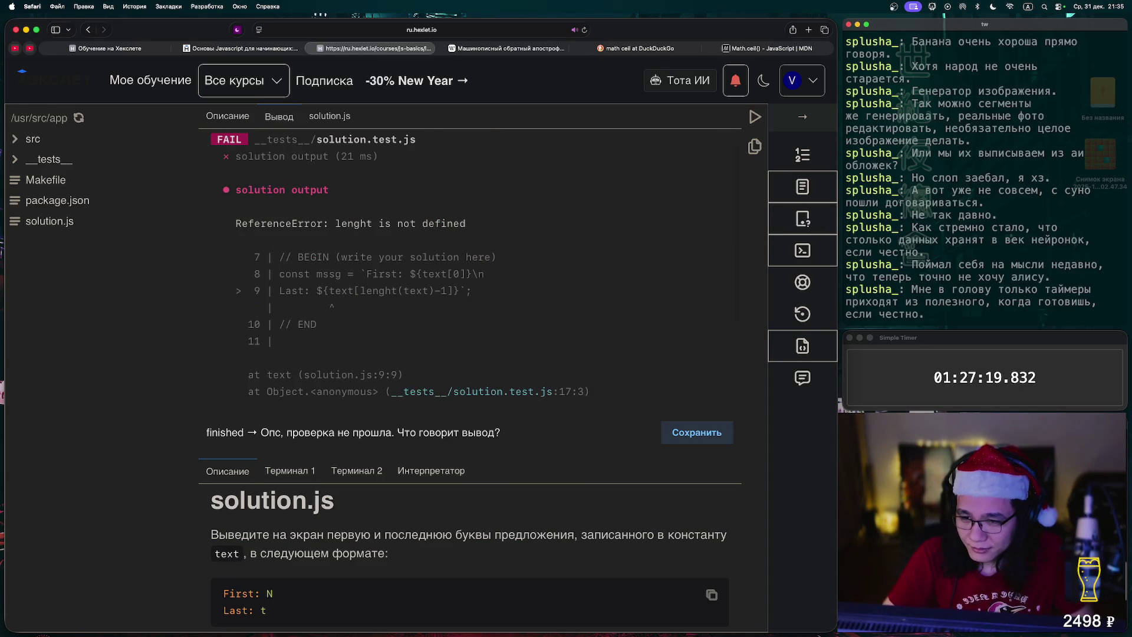
scroll(468, 265, "up", 1)
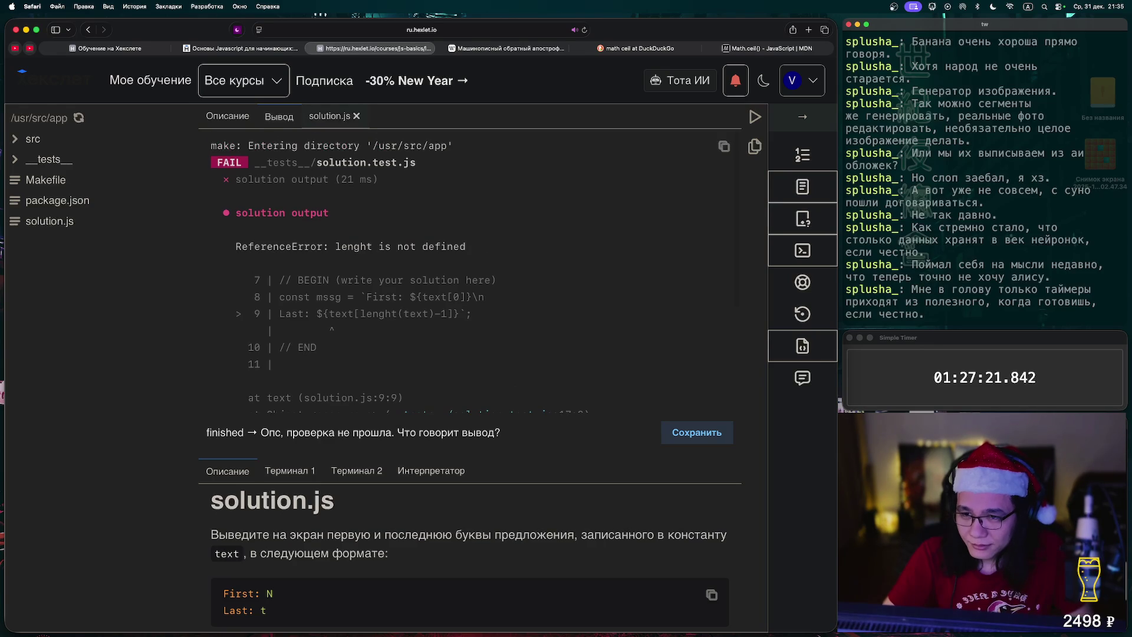
left_click(330, 116)
double_click(316, 170)
key("super+c")
double_click(355, 266)
key("super+v")
key("super+Return")
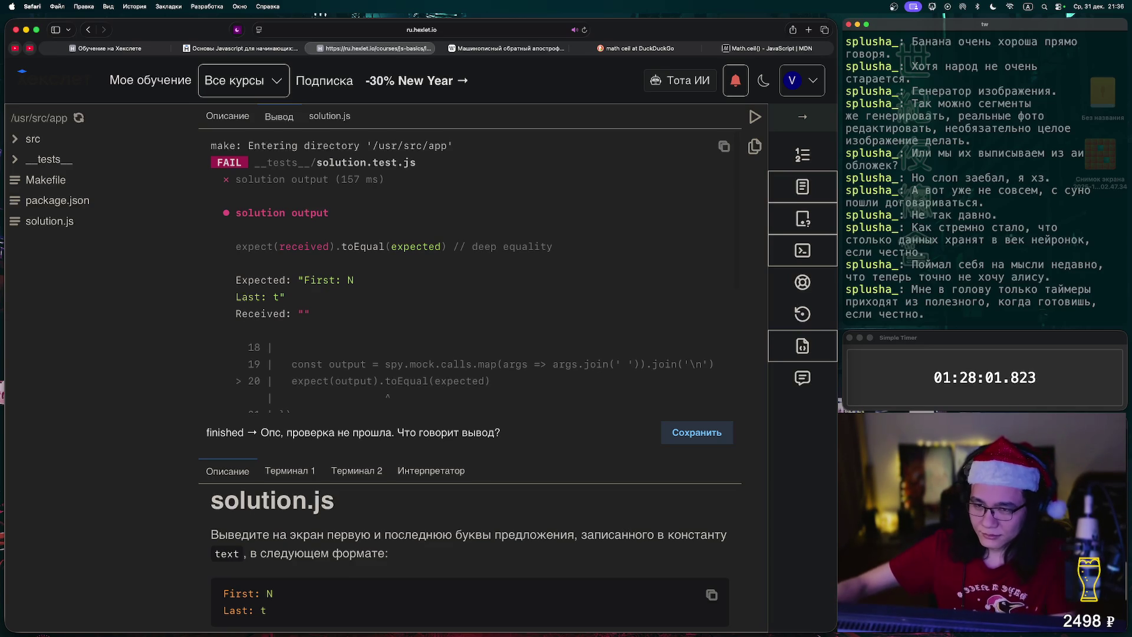
Add console.log(mssg); before // END, save, and run the tests
left_click(329, 116)
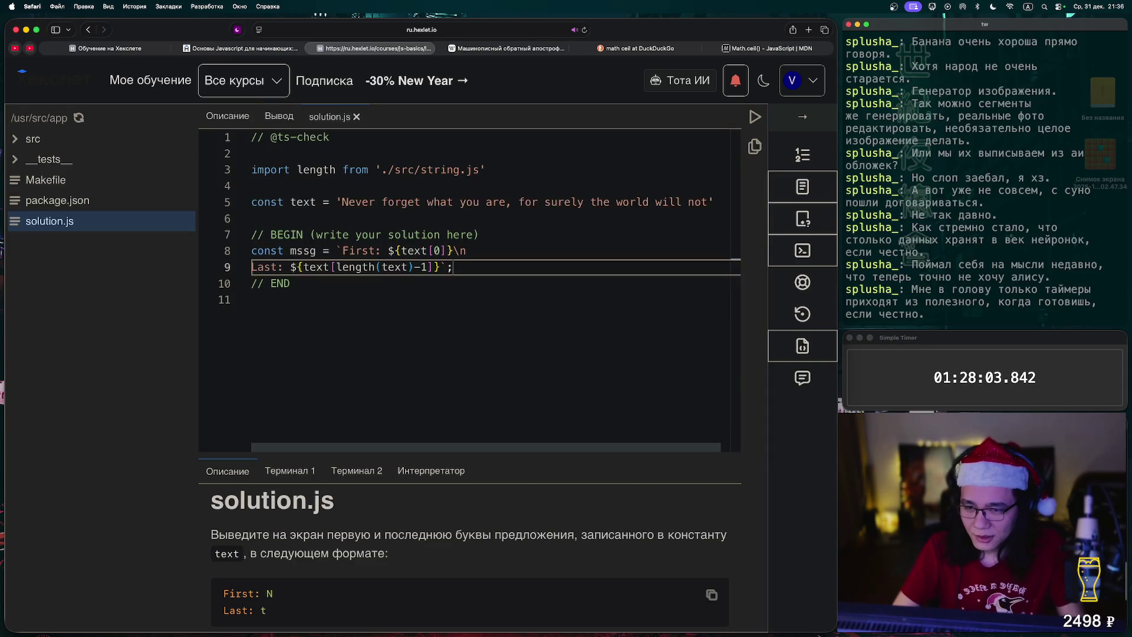
key("Return")
key("Return")
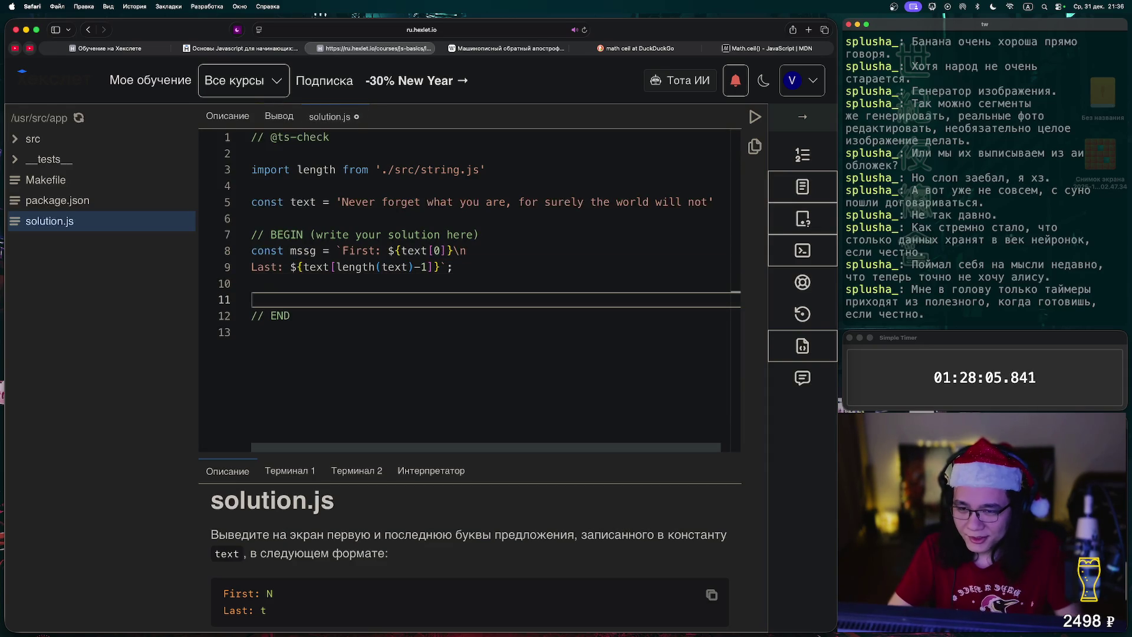
type("c")
key("BackSpace")
type("console.log()")
right_click(496, 261)
left_click(310, 251)
double_click(302, 251)
key("super+c")
left_click(329, 284)
key("super+v")
type(";")
key("super+s")
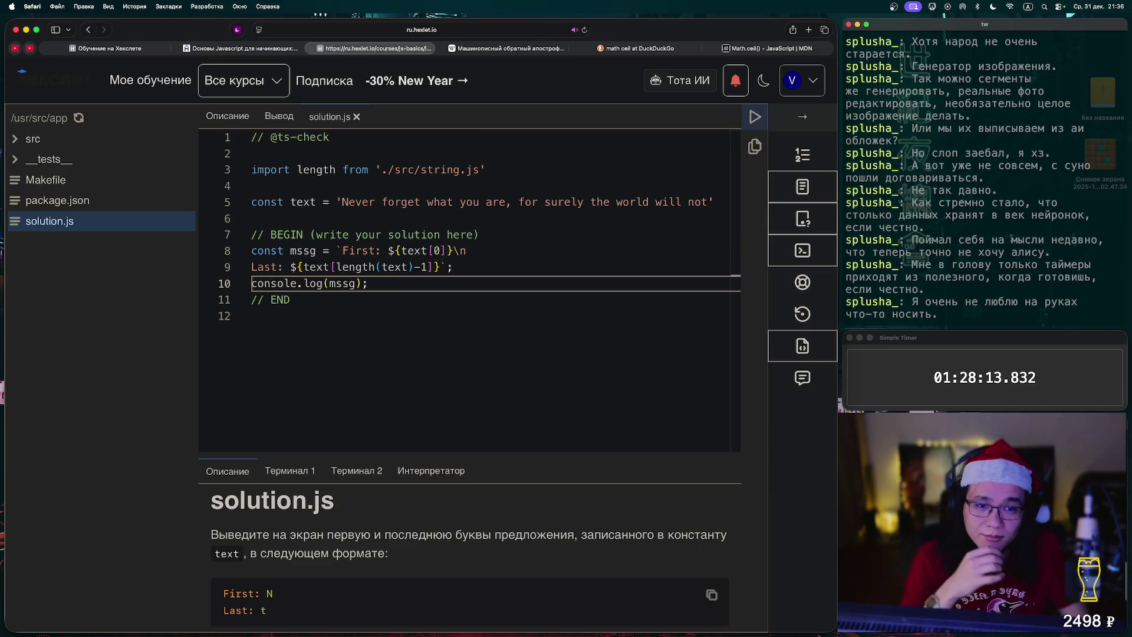
key("ctrl+Return")
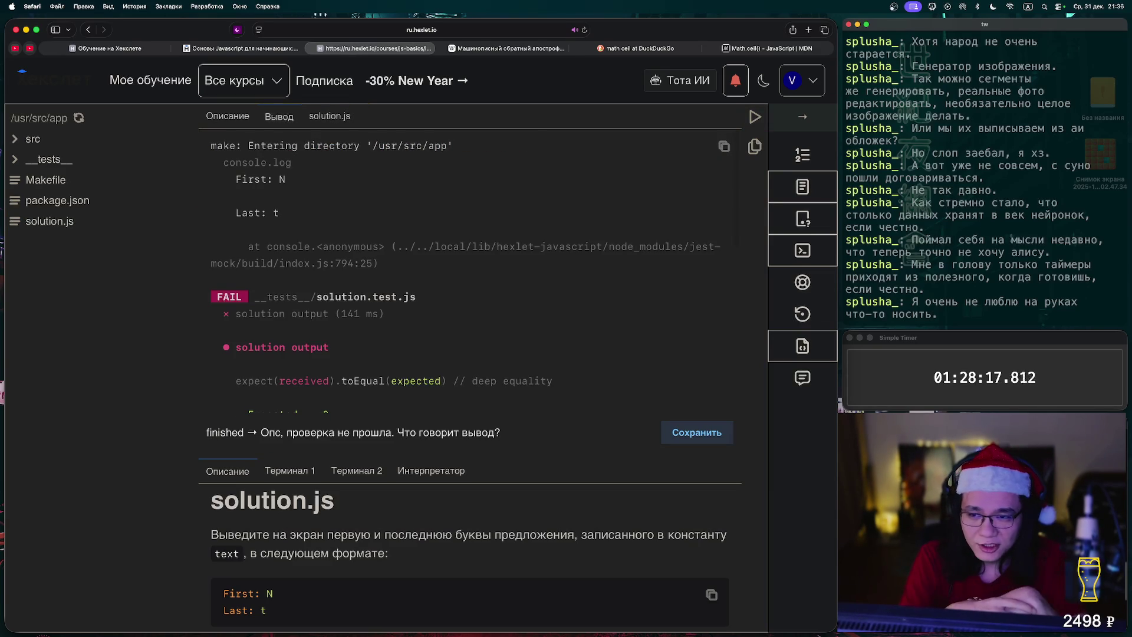
Join the Last line onto line 8 so the message prints on one line, and rerun
scroll(469, 271, "down", 5)
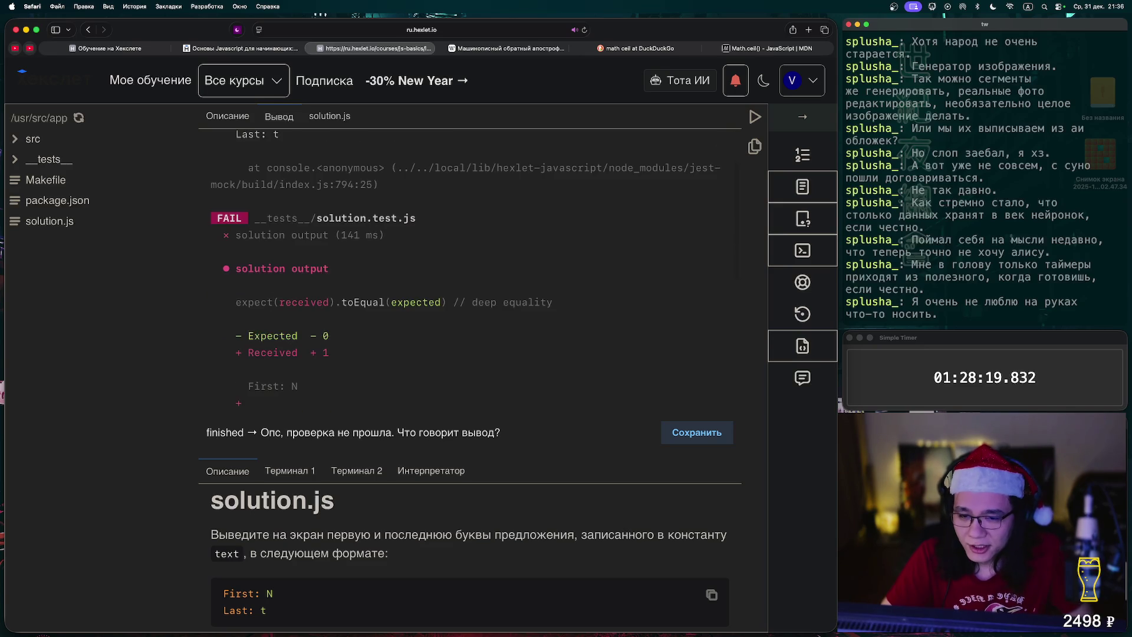
scroll(469, 271, "up", 5)
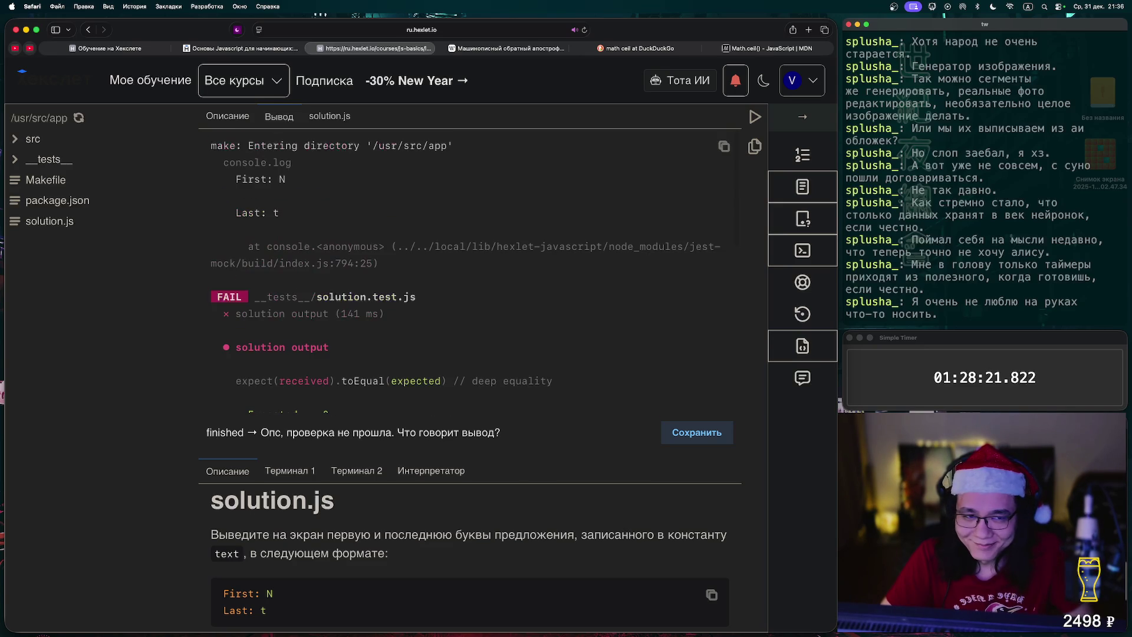
left_click(330, 116)
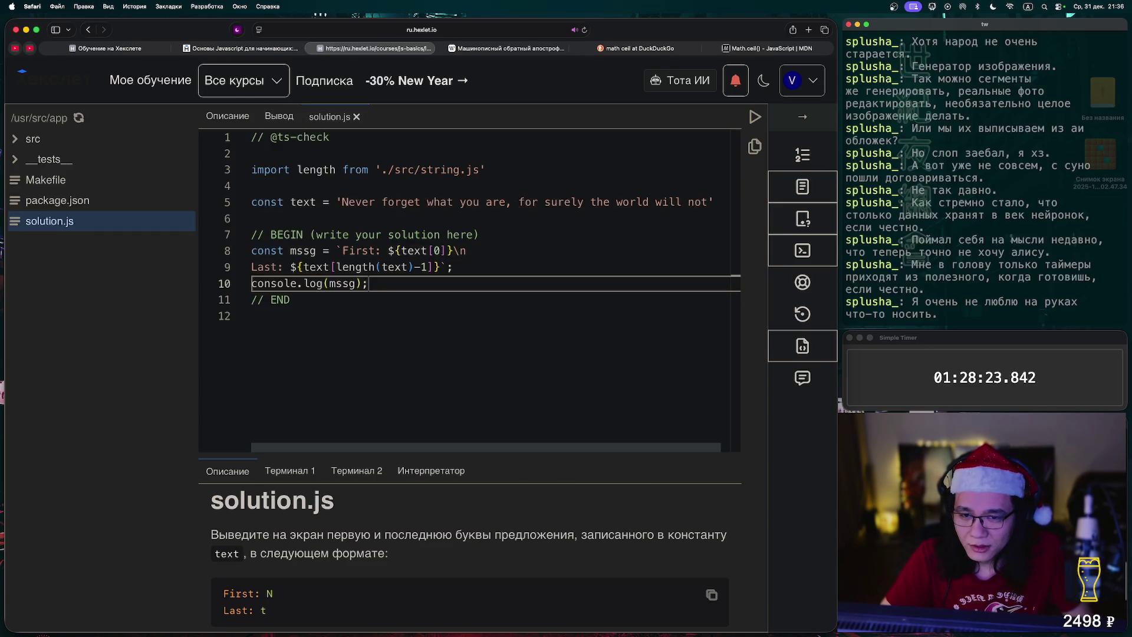
left_click(251, 267)
key("BackSpace")
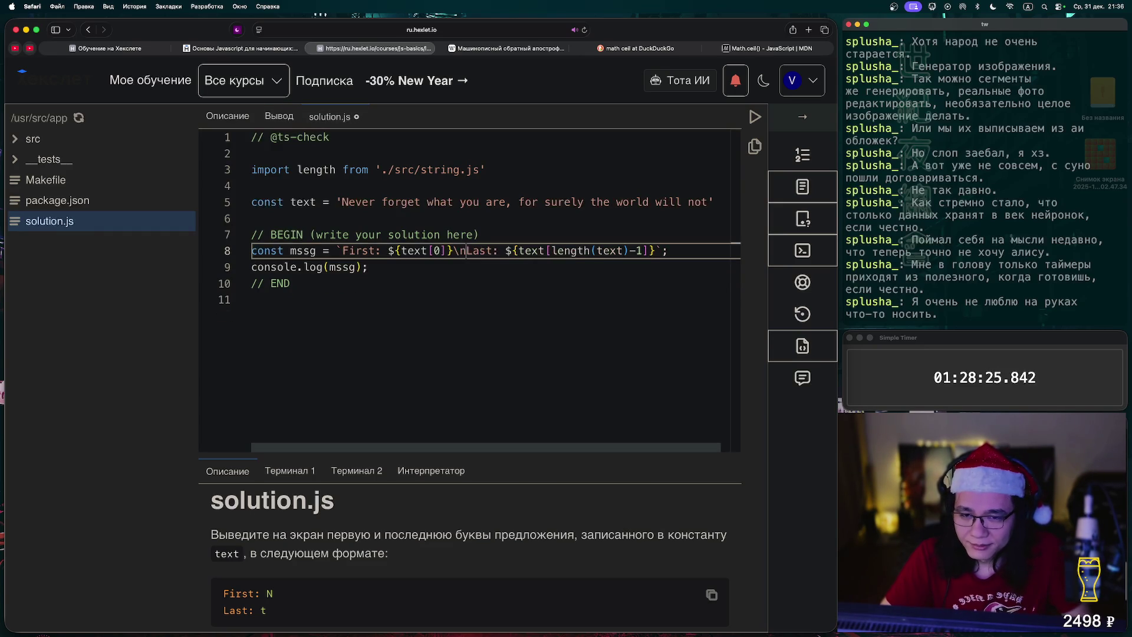
left_click(755, 116)
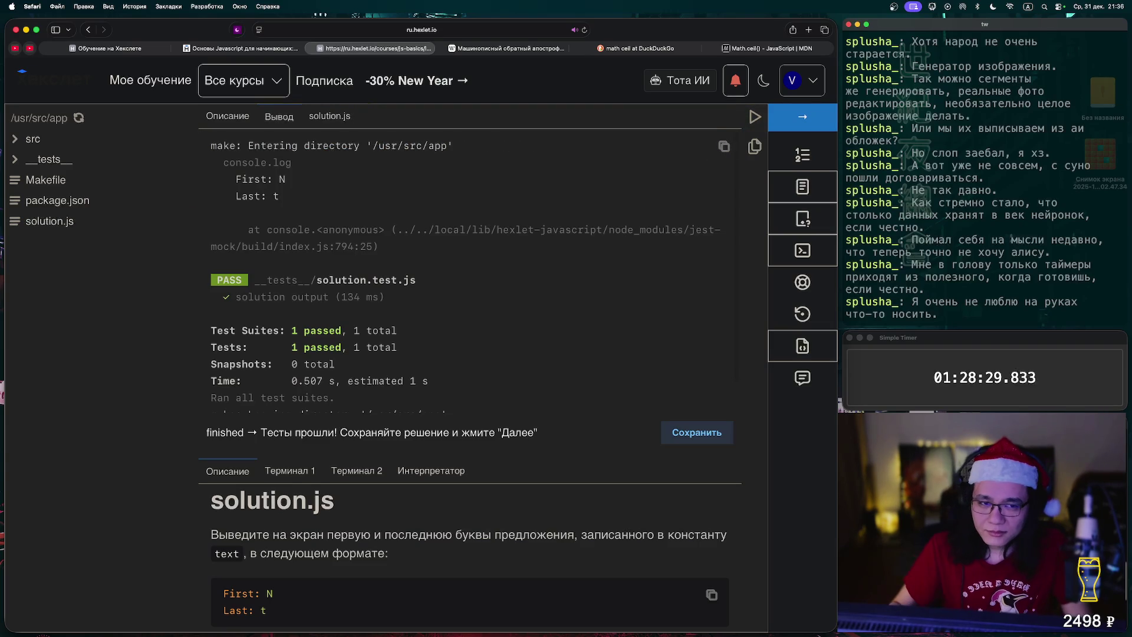
left_click(803, 117)
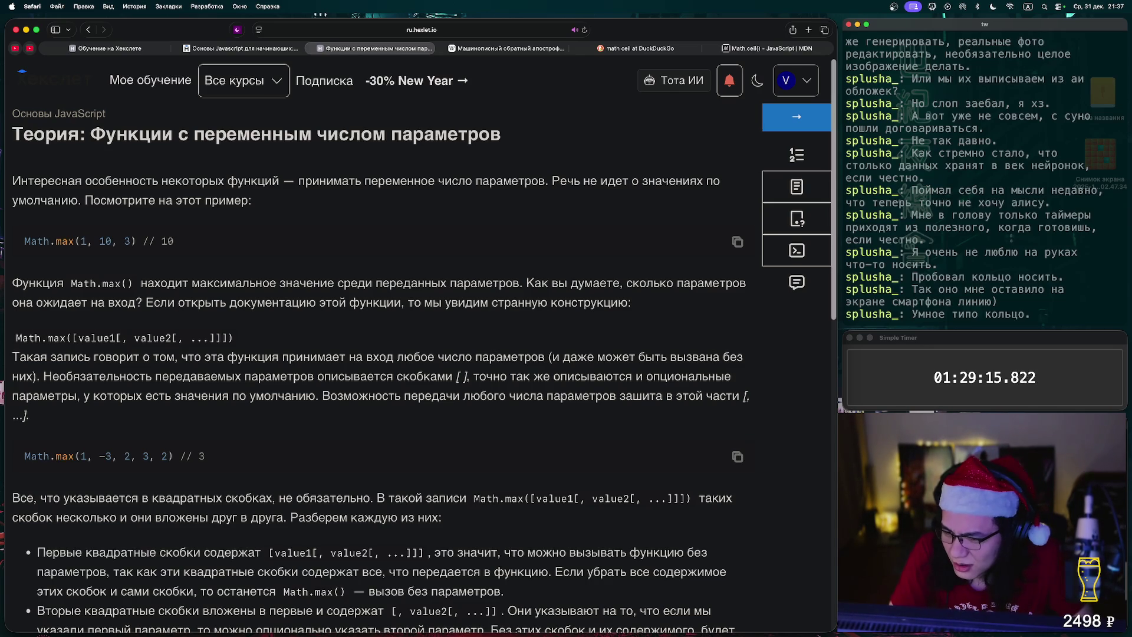
Read the Math.max signature explanation, highlighting the signature text along the way
left_click_drag(47, 337, 234, 337)
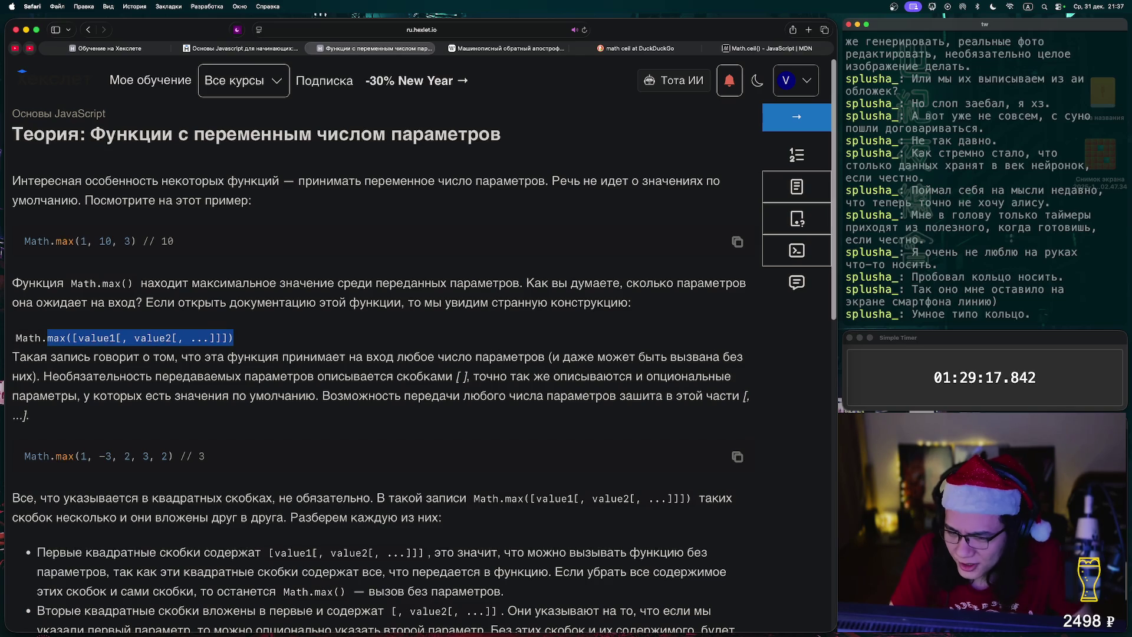
left_click_drag(268, 376, 317, 396)
left_click(353, 424)
scroll(413, 345, "down", 3)
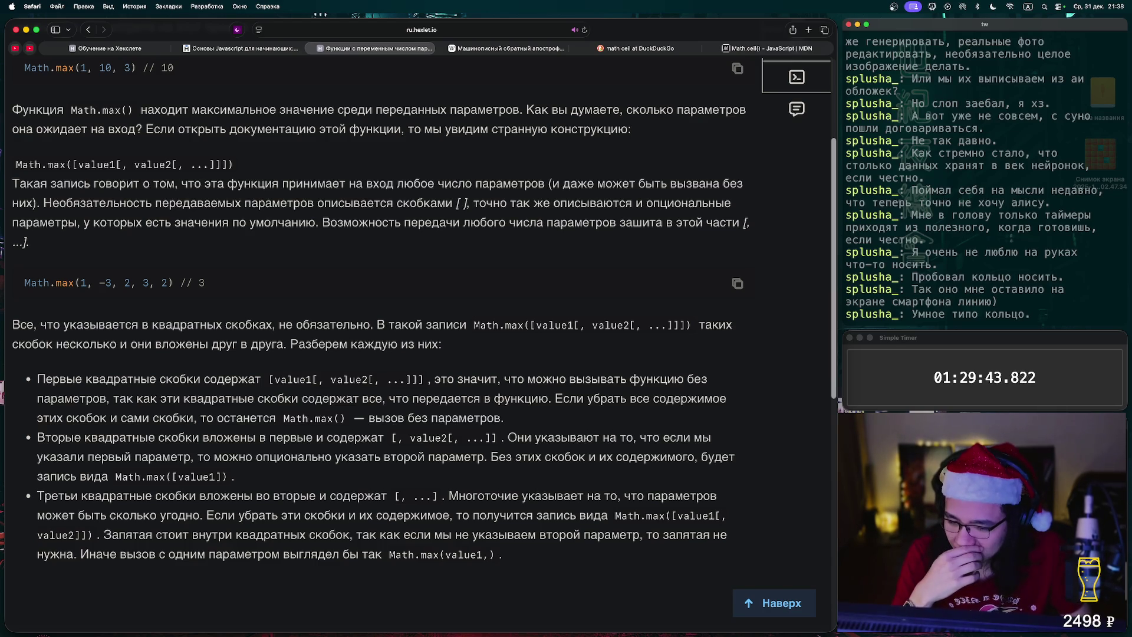
scroll(412, 330, "down", 3)
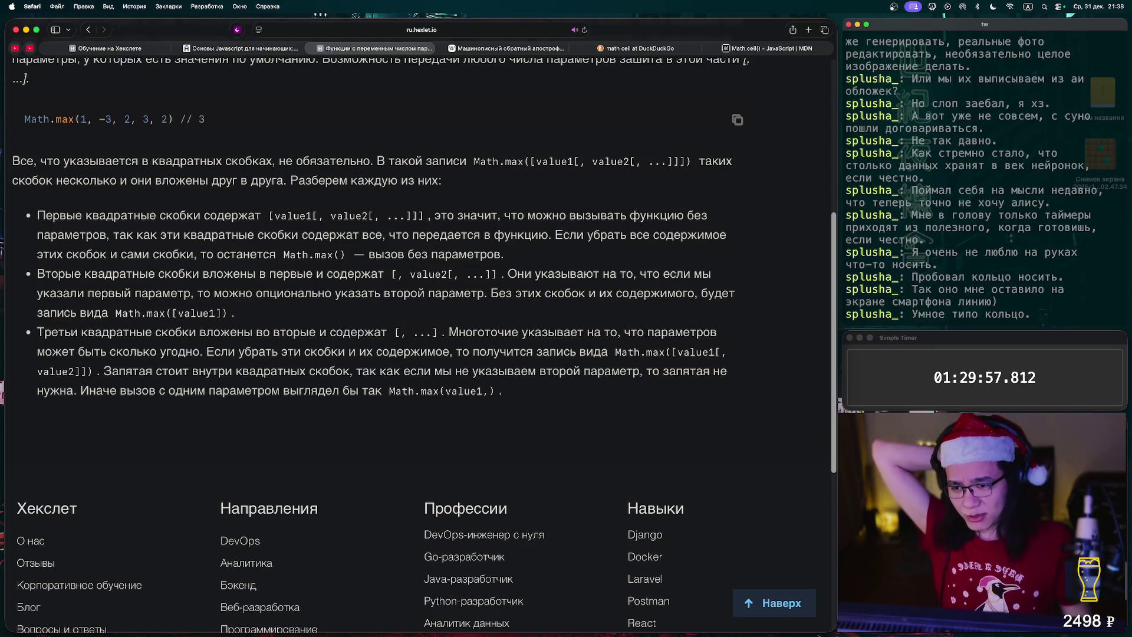
Highlight value1 and the [, value2[, ...]] part in the bullet, then open the quiz
left_click_drag(274, 216, 280, 215)
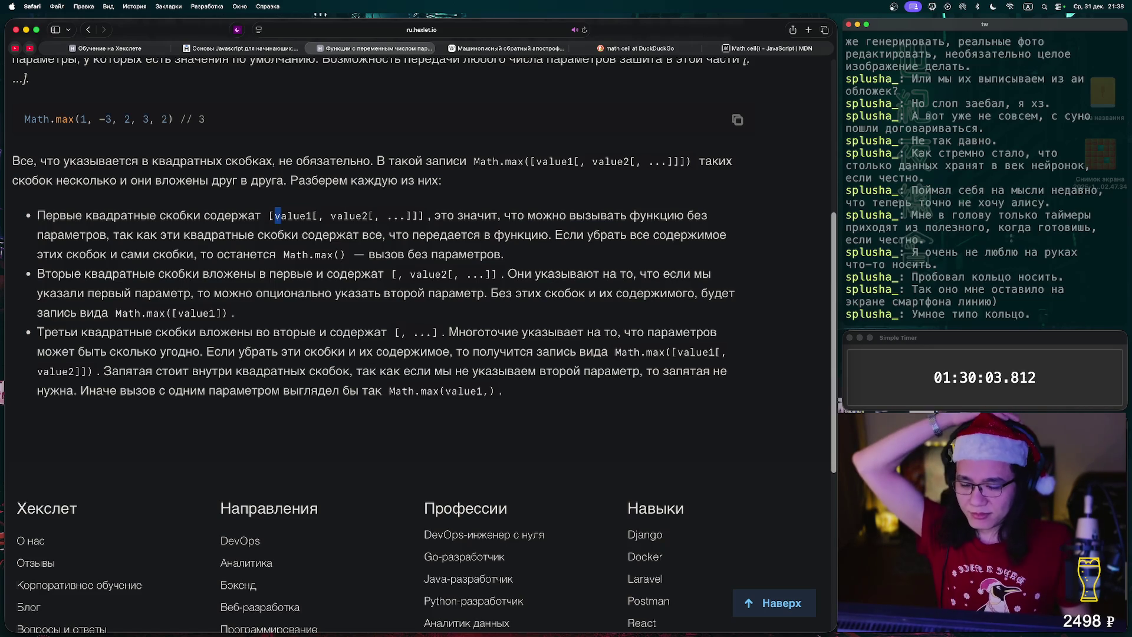
key("shift+Right")
key("shift+Right")
key("shift+Right")
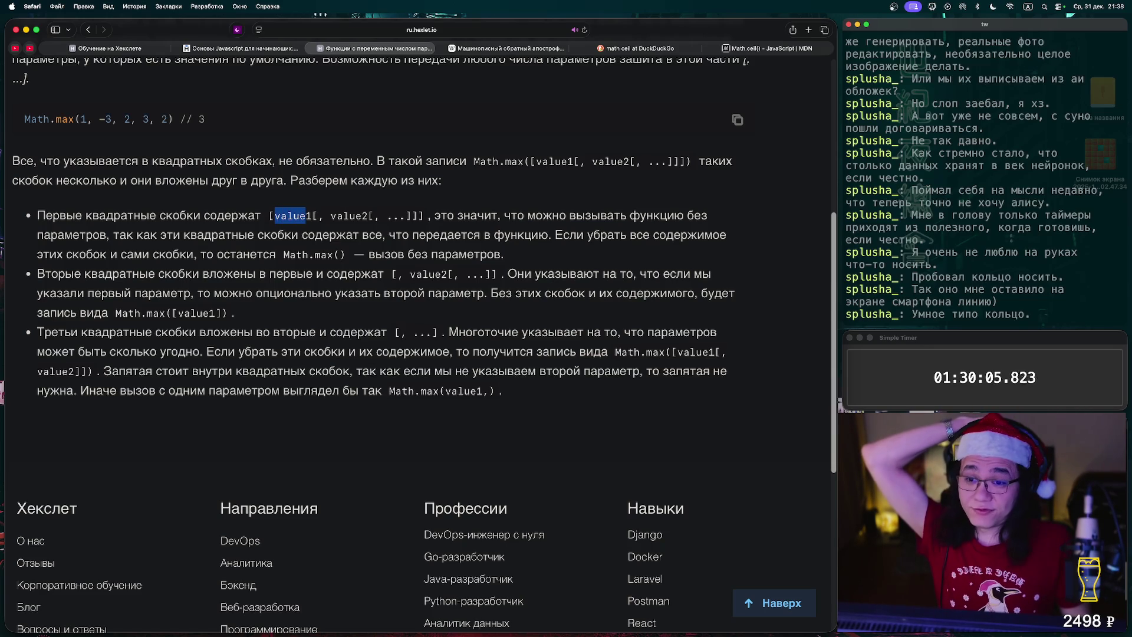
key("shift+Right")
key("Right")
key("Right")
key("Right")
key("shift+Right")
key("shift+Right")
key("shift+Right")
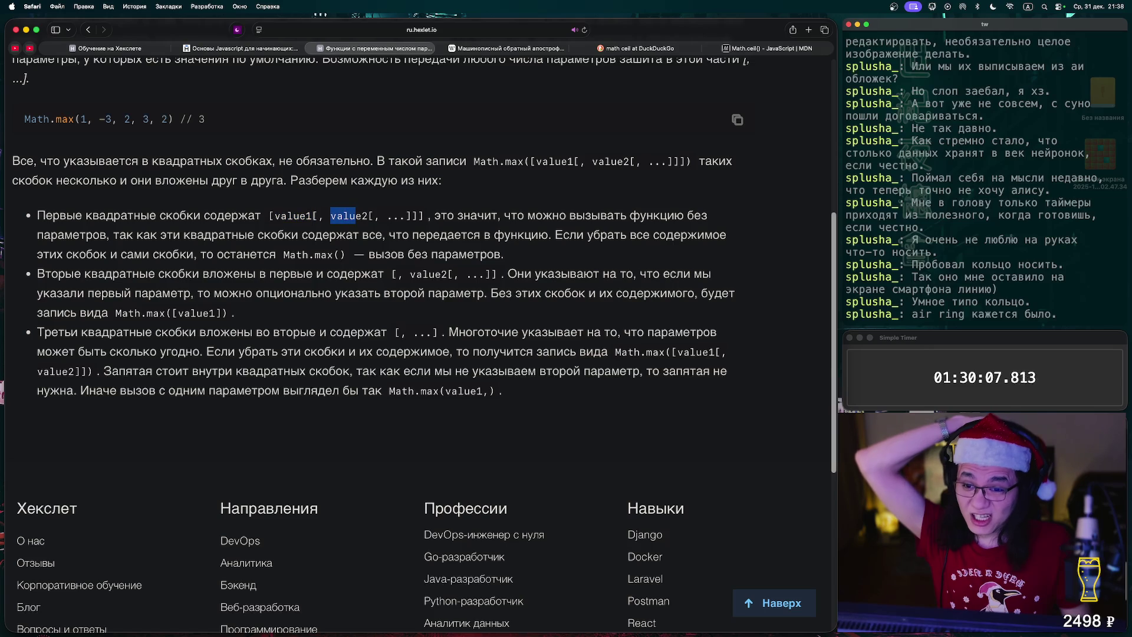
key("Left")
key("Left")
key("Left")
key("shift+Right")
key("shift+Right")
key("shift+Right")
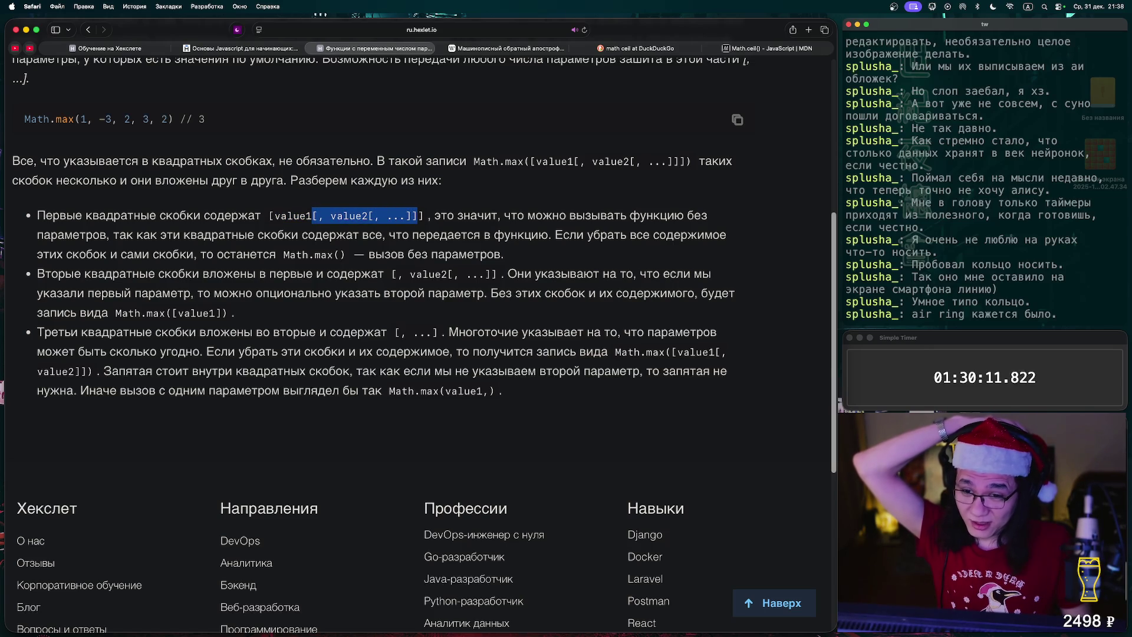
key("Right")
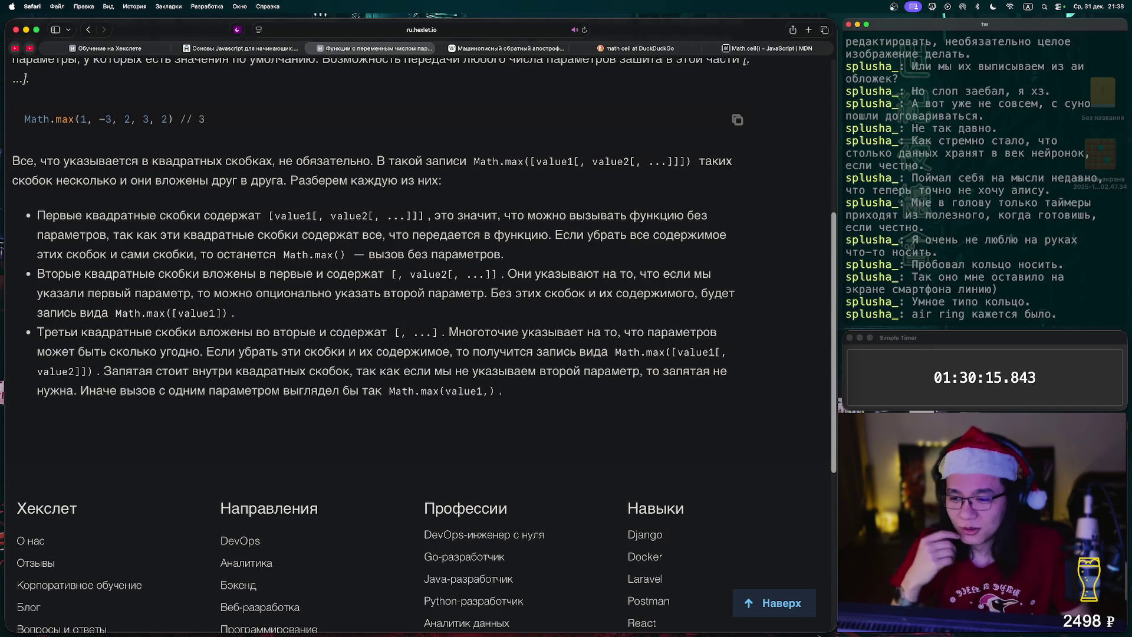
scroll(413, 324, "up", 3)
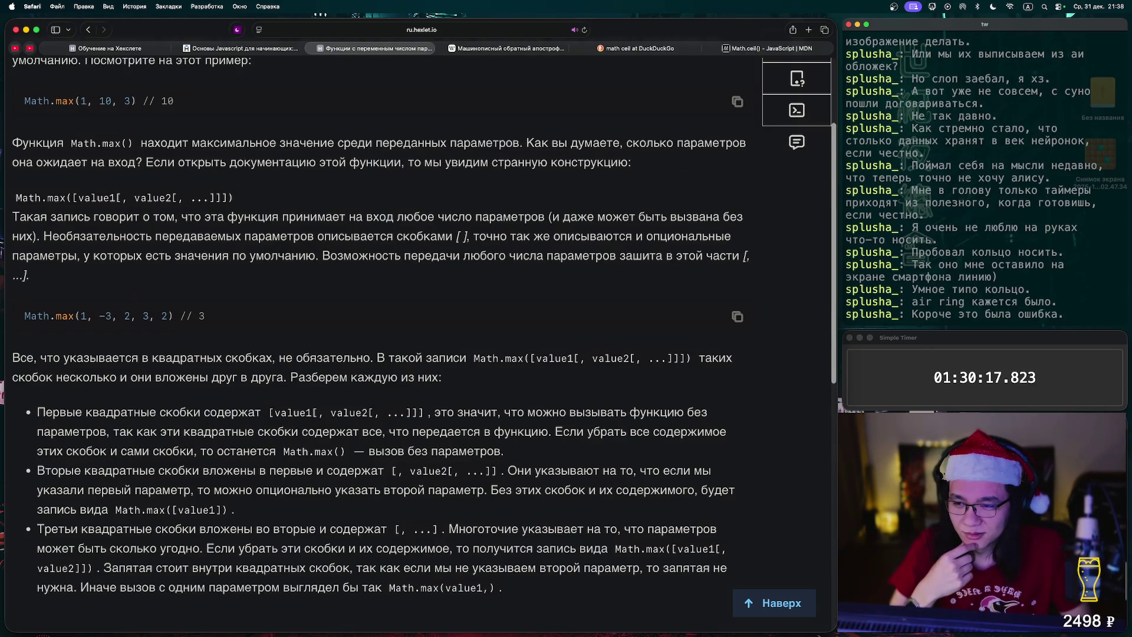
scroll(413, 325, "down", 7)
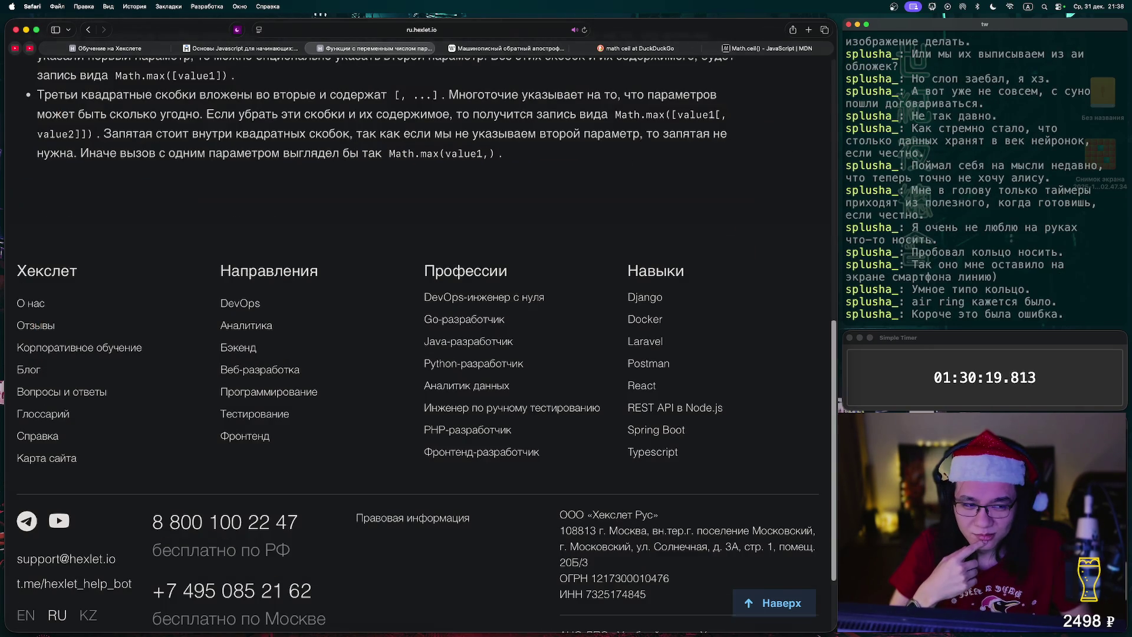
scroll(413, 325, "up", 10)
left_click(796, 117)
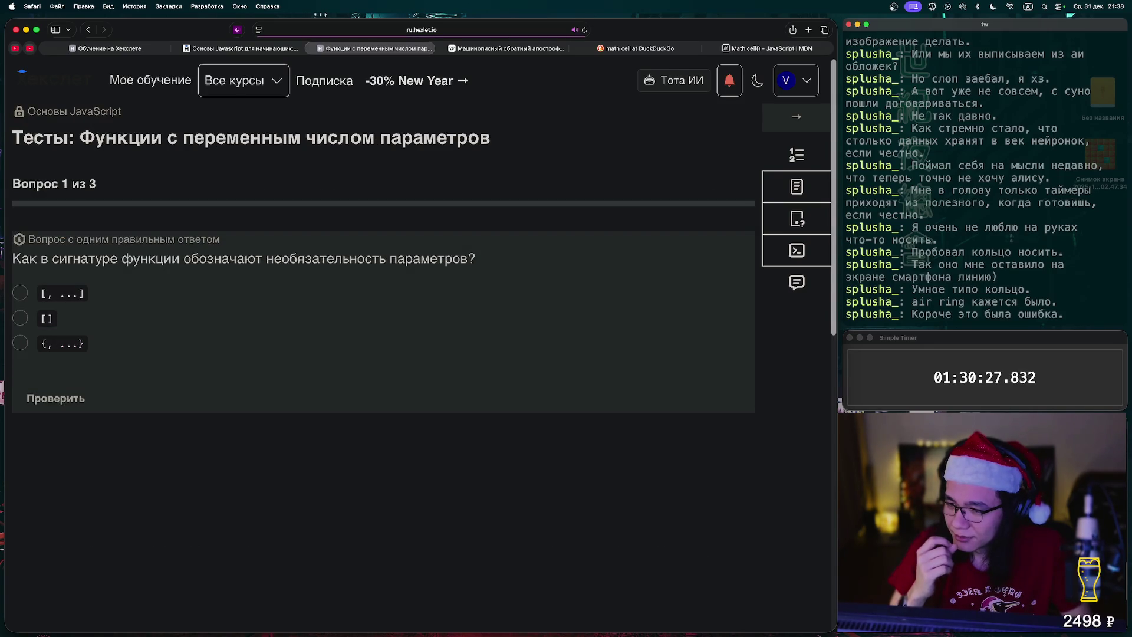
Answer question 1 with [] after a wrong [, ...] attempt, and advance
left_click(20, 293)
left_click(55, 398)
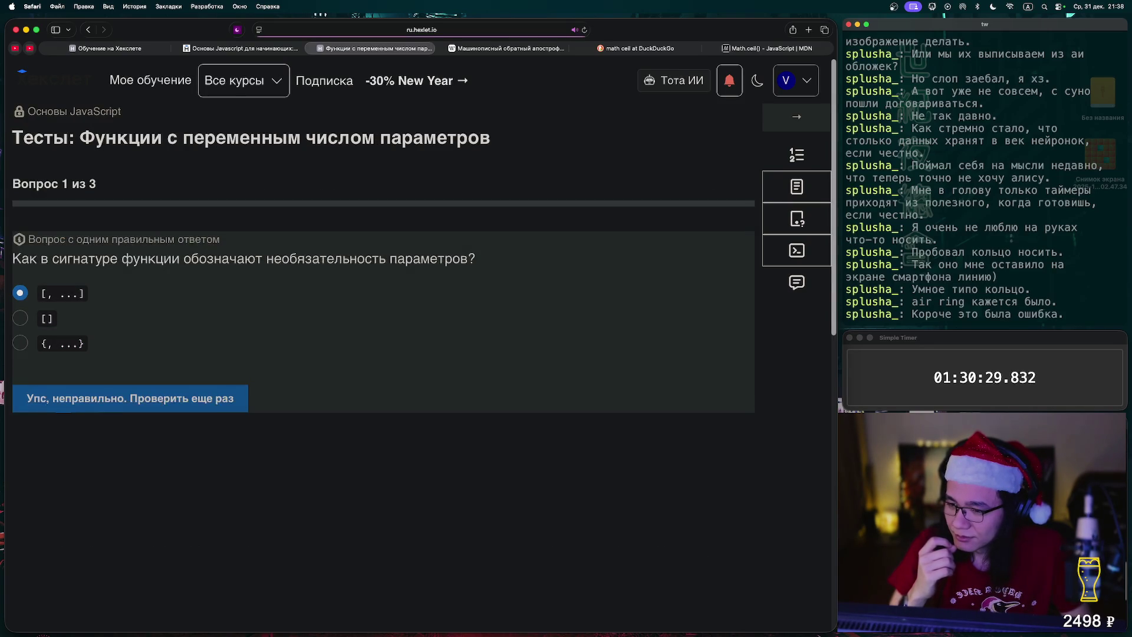
left_click(130, 398)
left_click(20, 318)
left_click(55, 398)
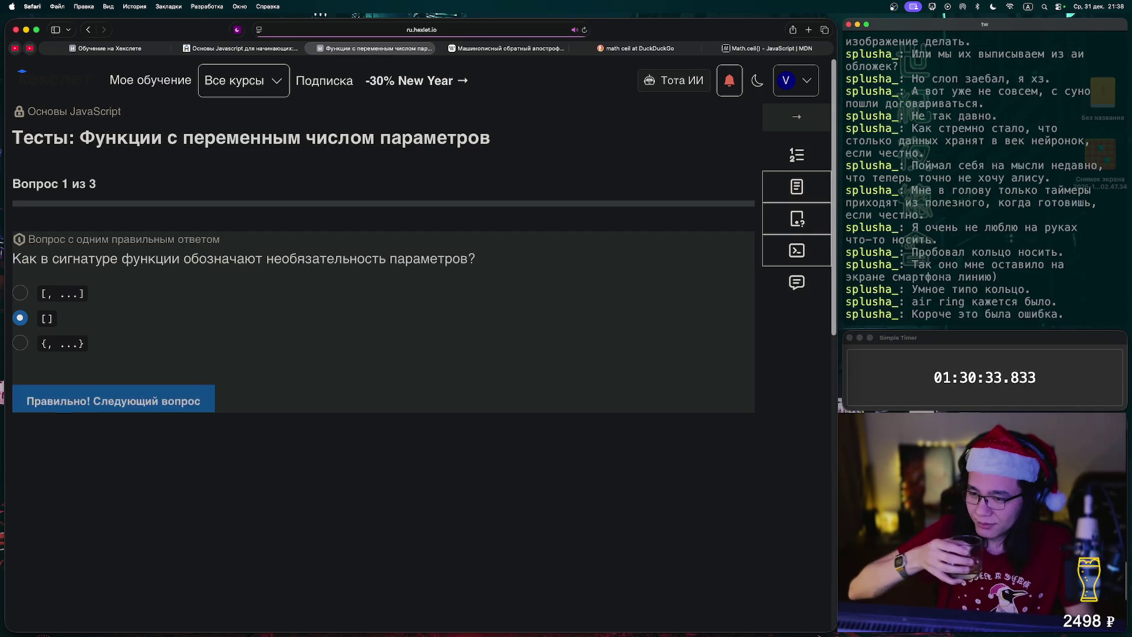
left_click(106, 398)
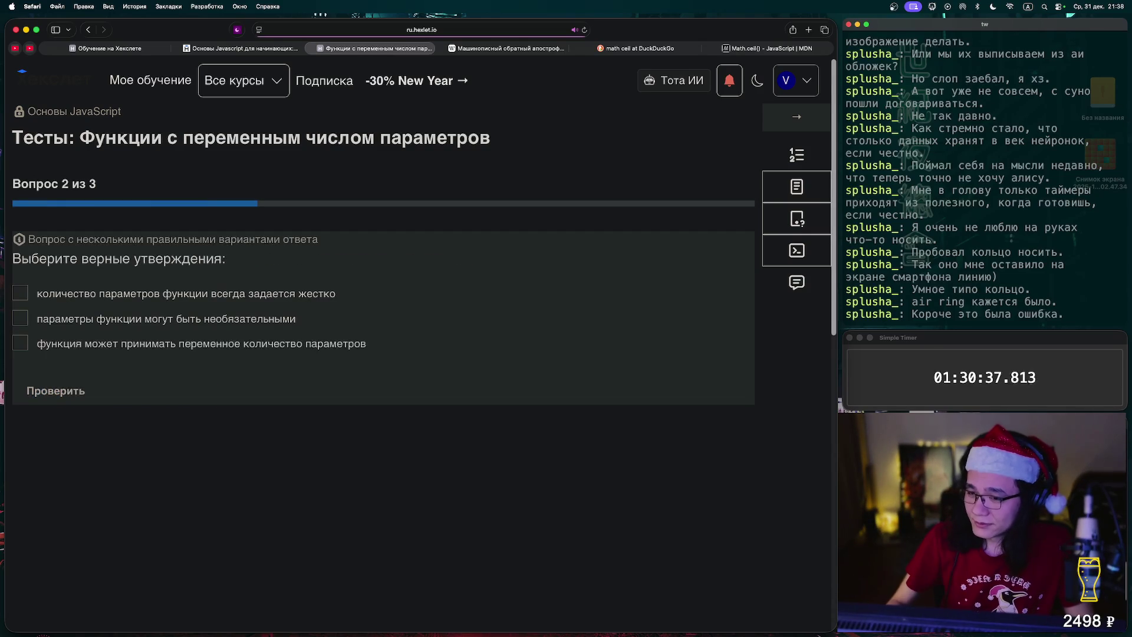
Mark that parameters can be optional and their count can vary, check, and advance
left_click(20, 318)
left_click(20, 343)
left_click(56, 390)
left_click(112, 391)
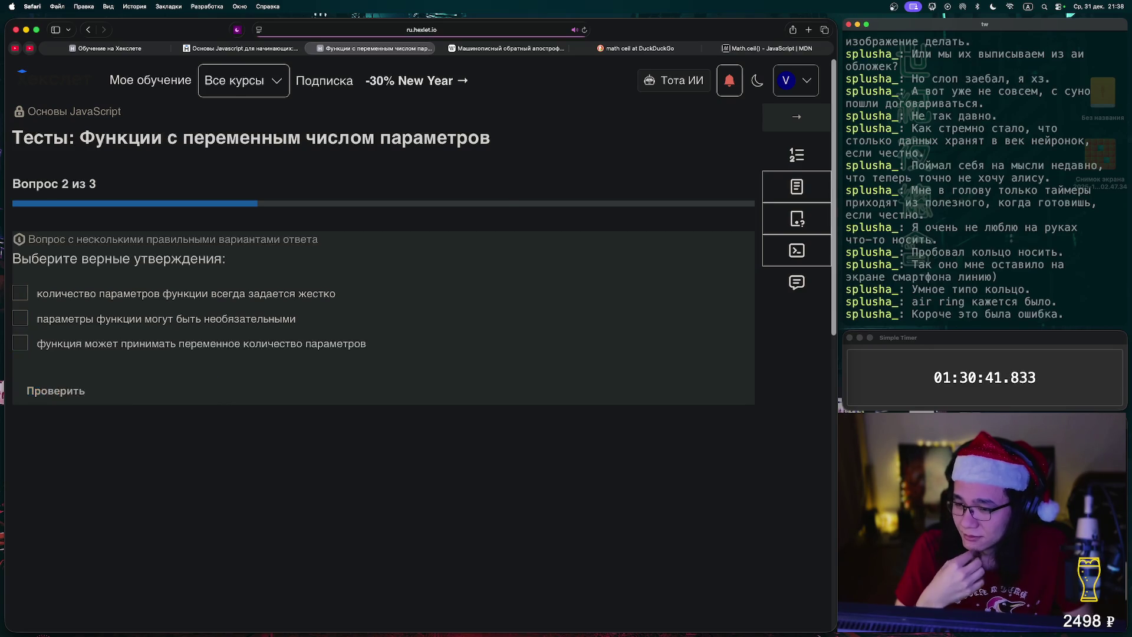
Answer question 3 with 'да, может', check, and move on to the exercise
left_click(20, 318)
left_click(56, 373)
left_click(127, 373)
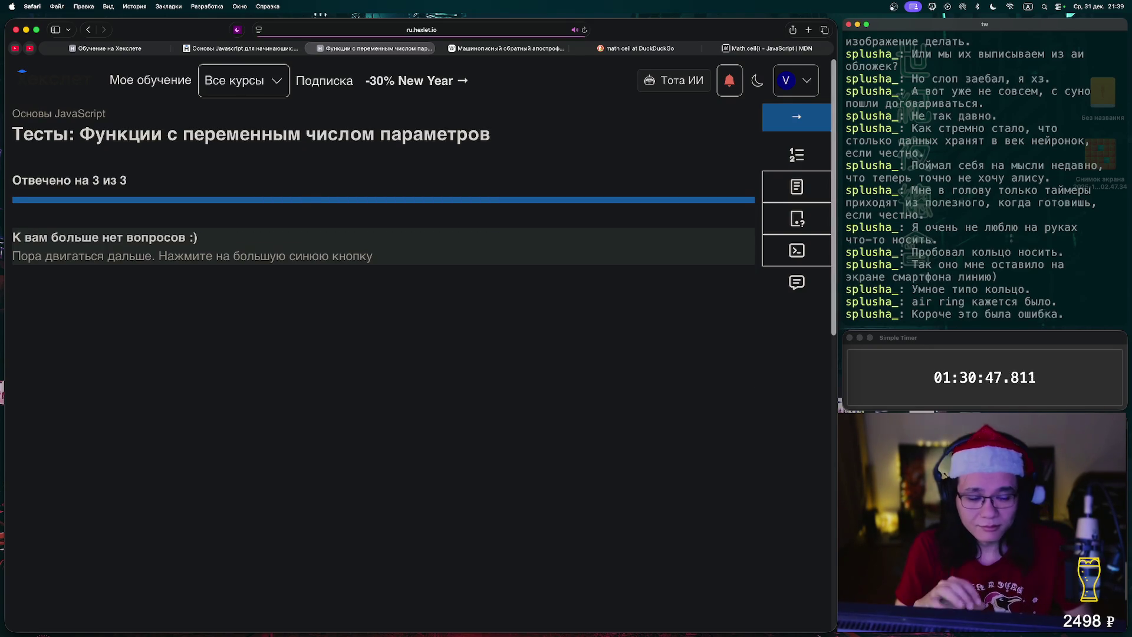
left_click(796, 117)
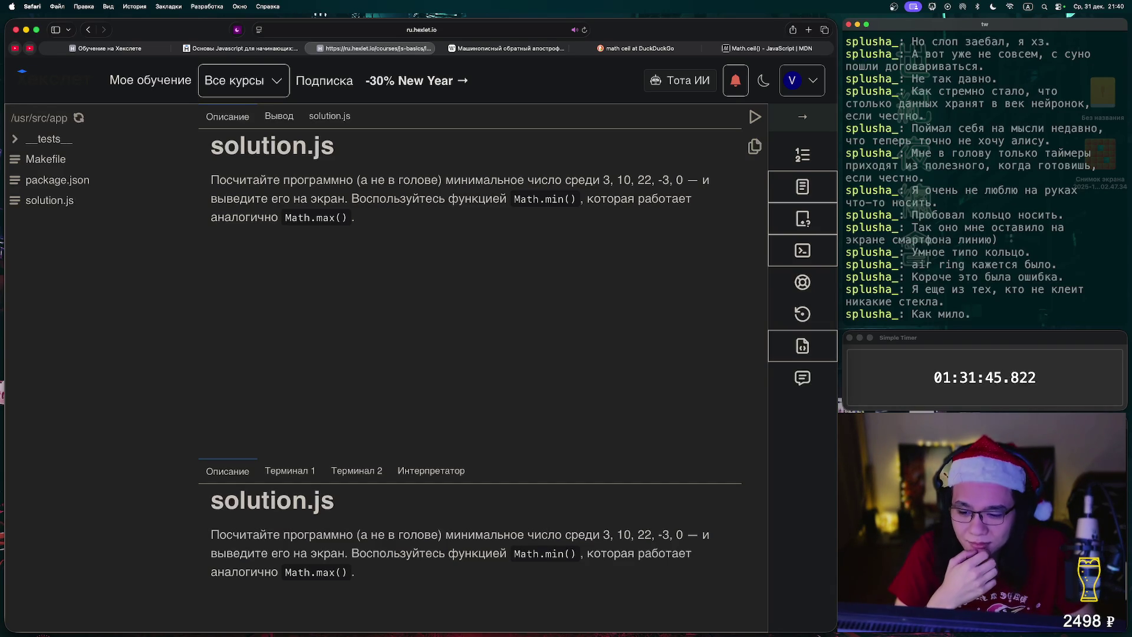
Paste the task wording into solution.js and start a console.log(Math.min() line below it
left_click(330, 116)
left_click(227, 116)
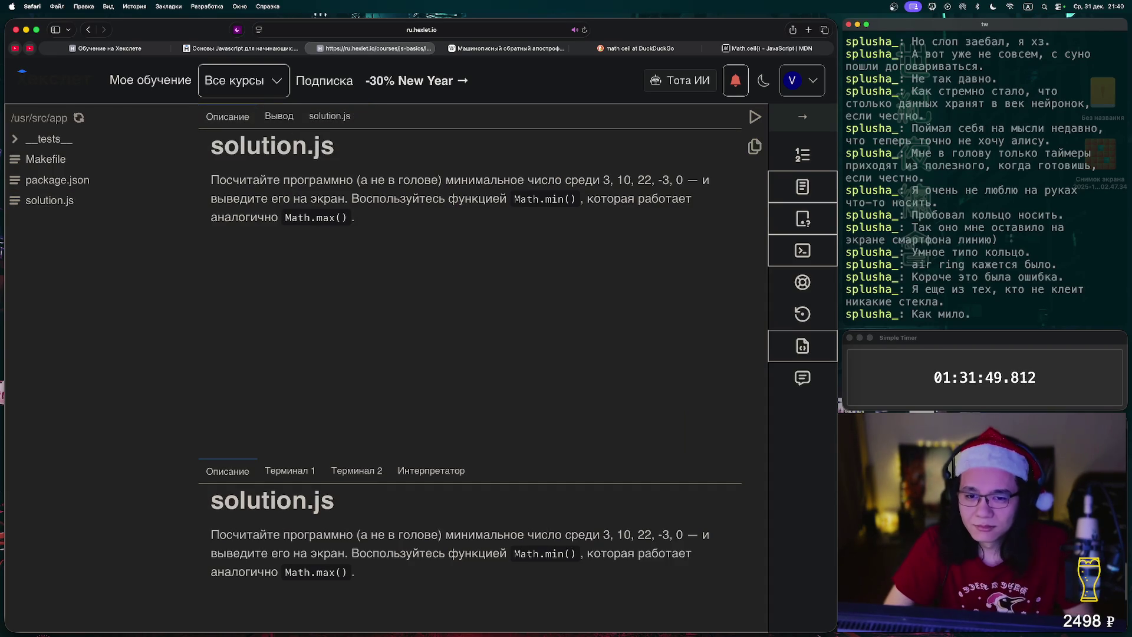
left_click_drag(446, 180, 571, 199)
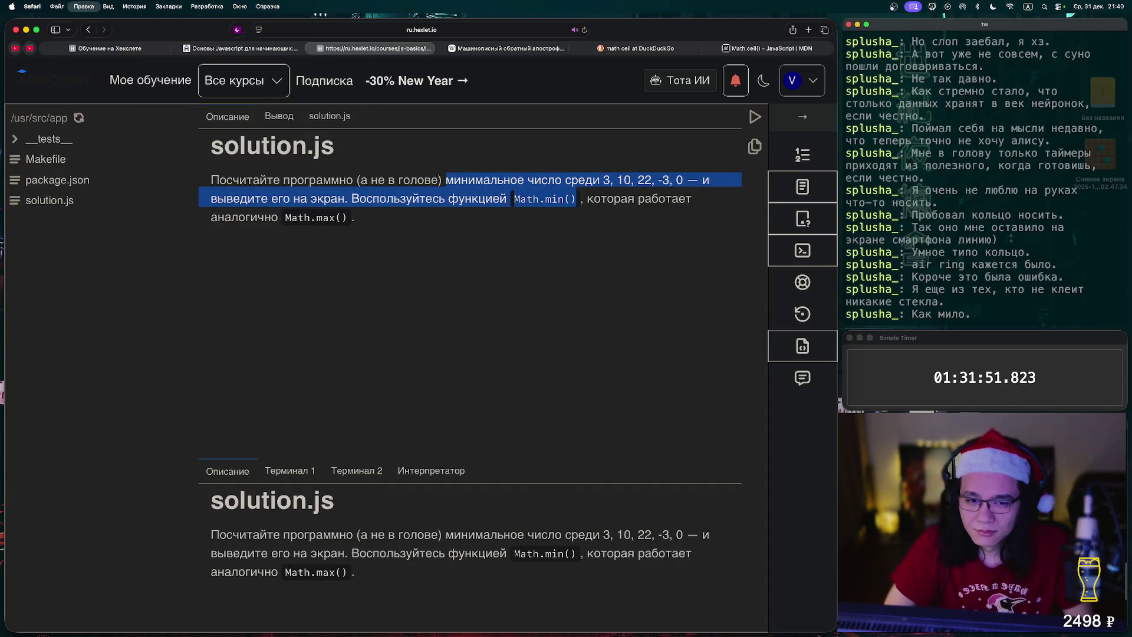
left_click(329, 116)
key("Up")
key("Up")
key("cmd+v")
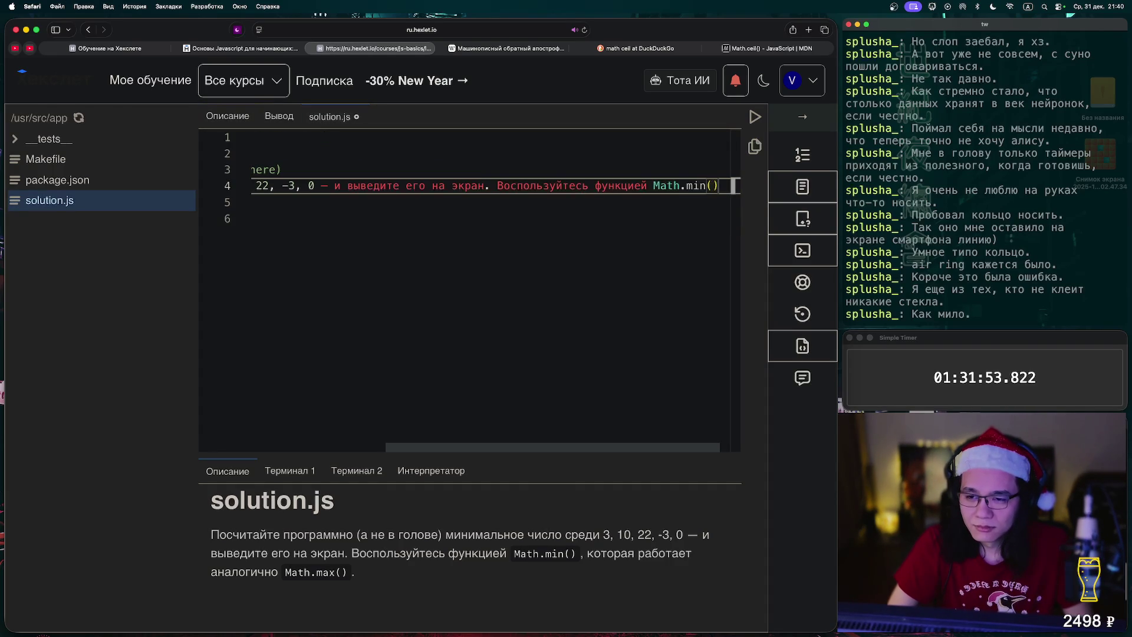
left_click(321, 186)
key("Return")
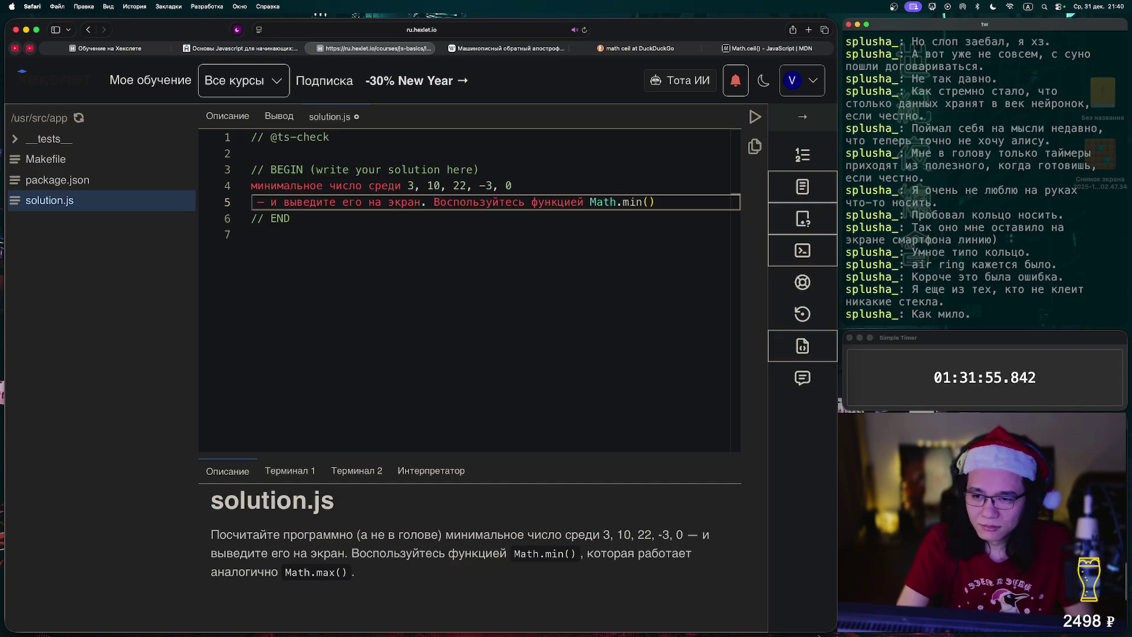
type("cibs")
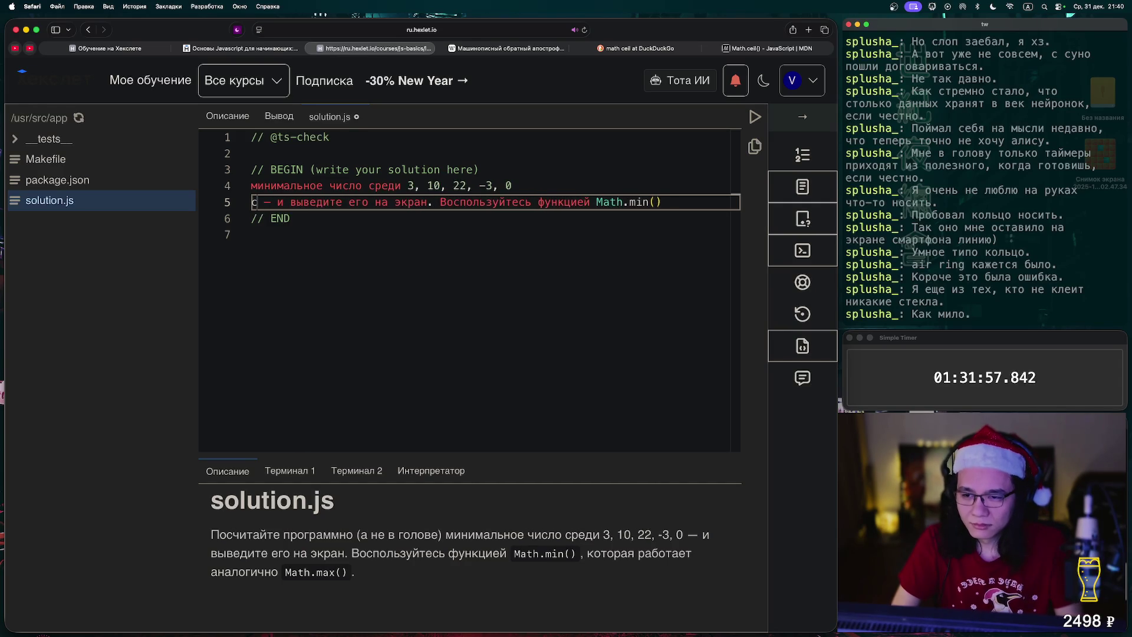
key("BackSpace")
key("BackSpace")
key("BackSpace")
type("onsole")
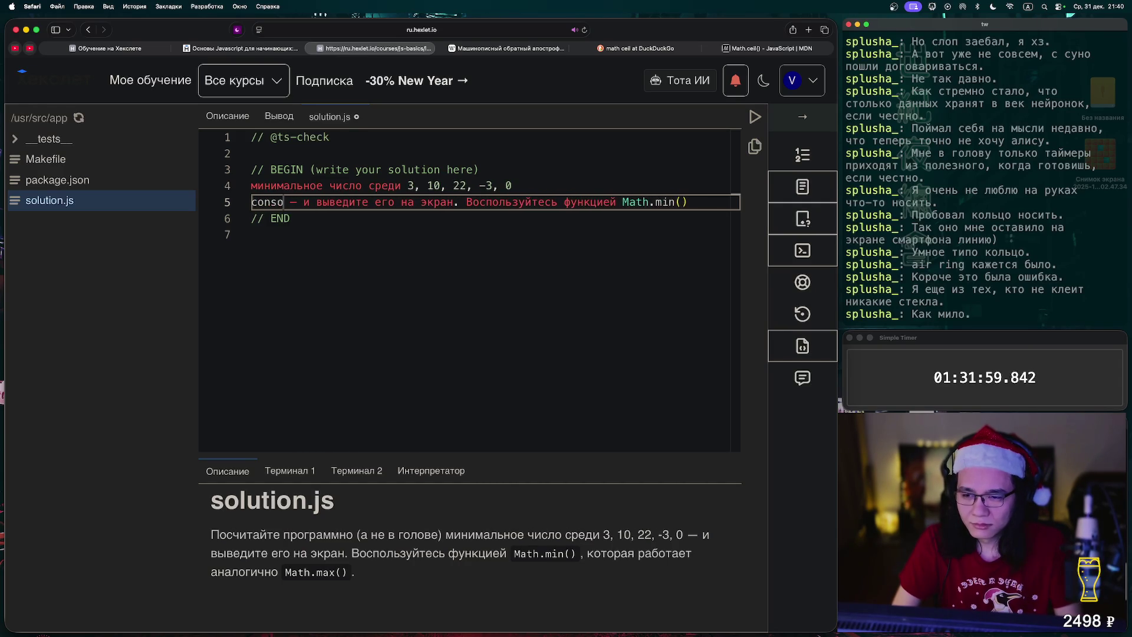
type(".log(Math")
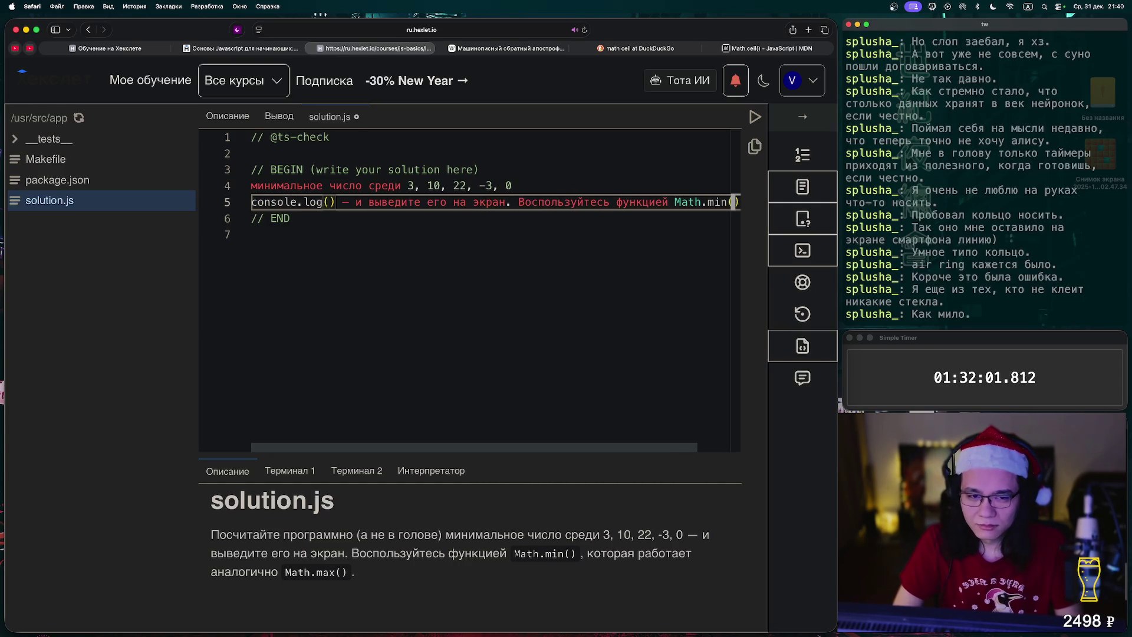
type(".min(")
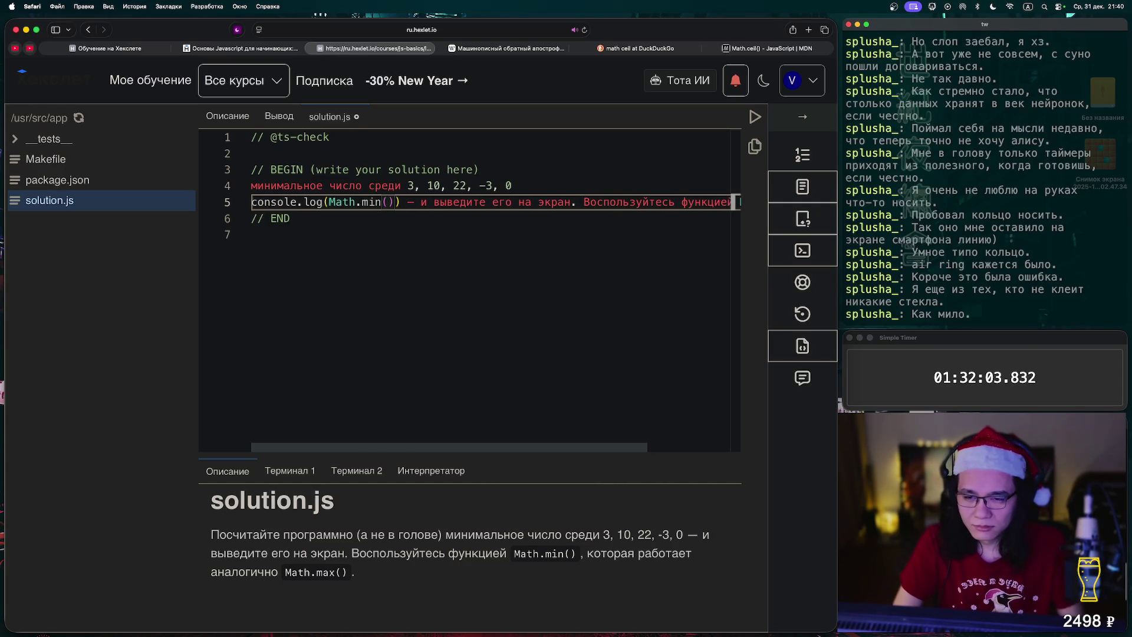
Move 3, 10, 22, -3, 0 into Math.min, delete leftover task text, and run
mouse_move(407, 186)
left_mouse_down()
mouse_move(512, 186)
mouse_move(252, 185)
left_mouse_up()
key("super+c")
left_click(382, 201)
key("super+v")
key("BackSpace")
key("Delete")
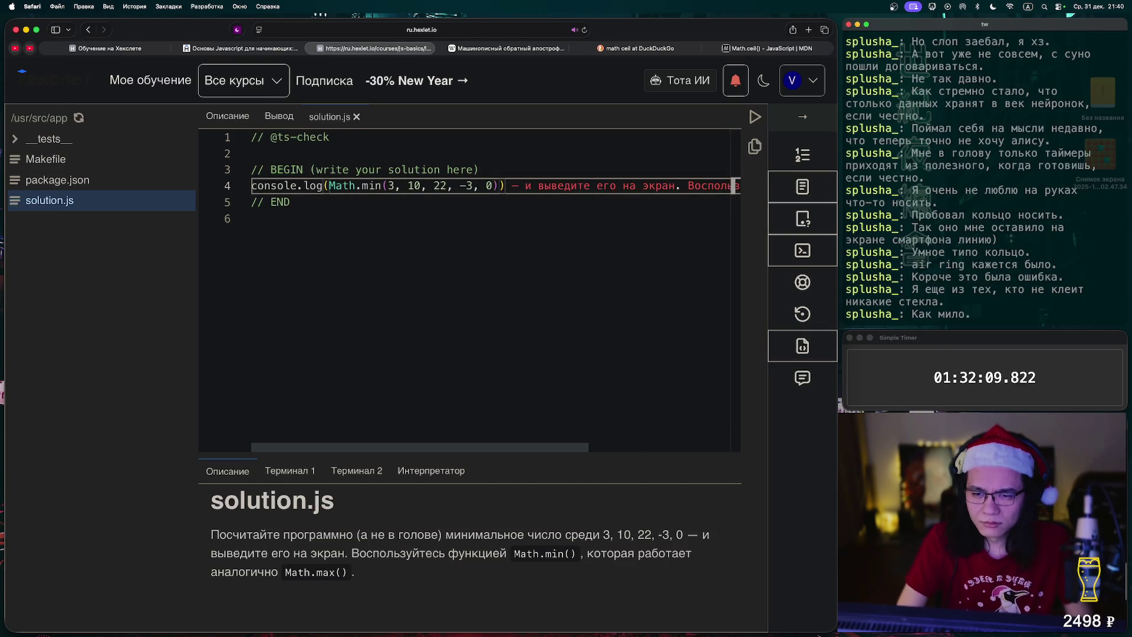
type(";")
key("Return")
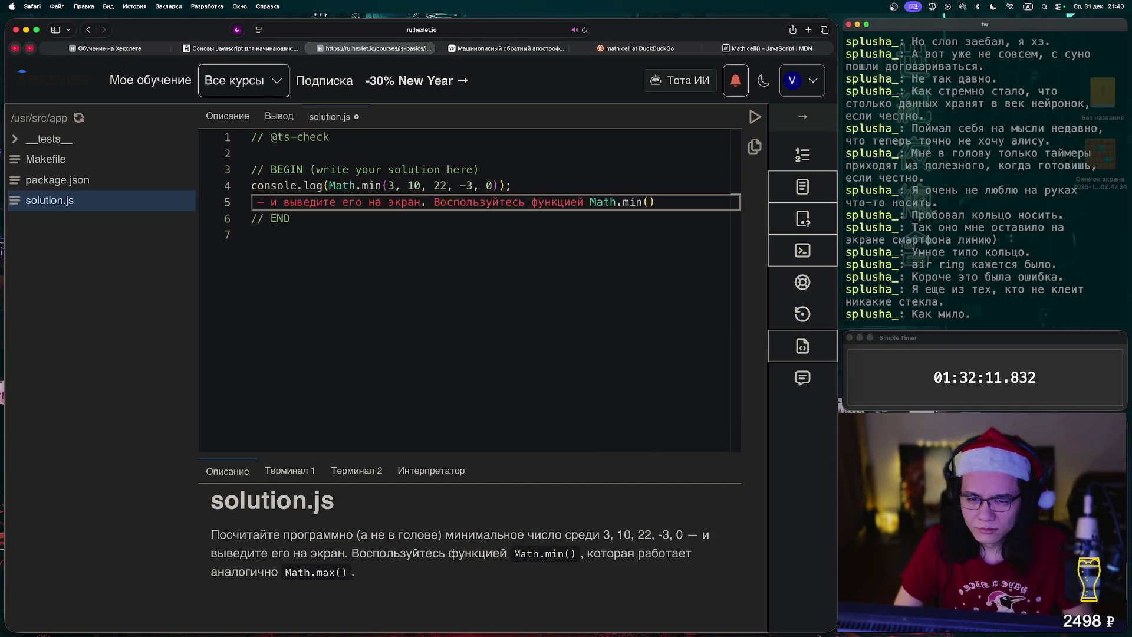
key("super+shift+k")
key("ctrl+Return")
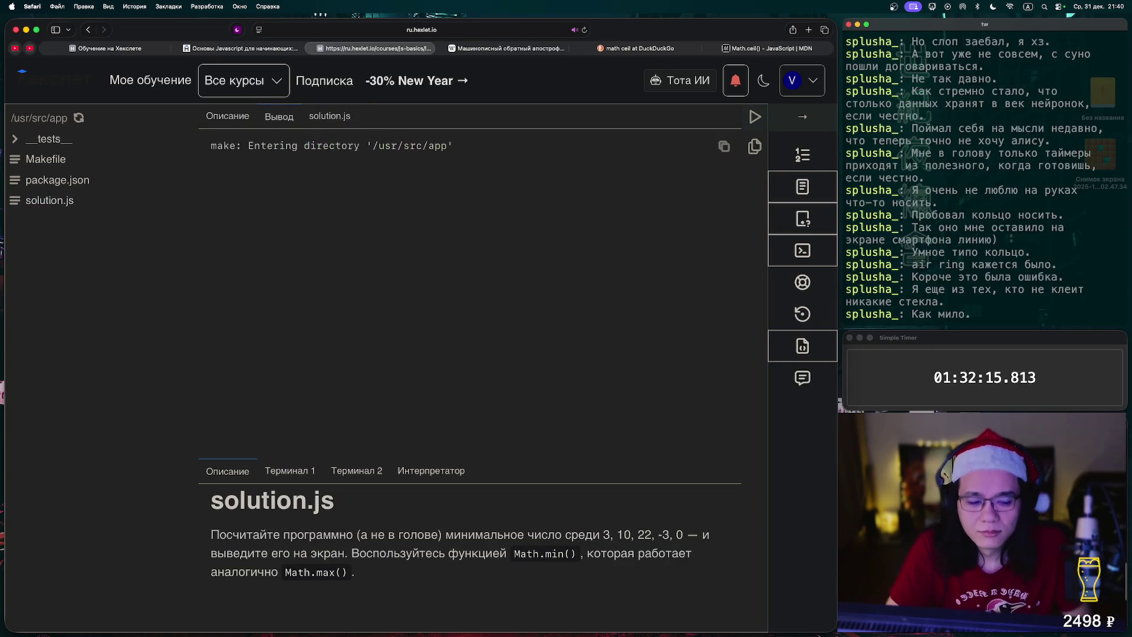
Open the next lesson, 'Теория: Детерминированность'
left_click(803, 116)
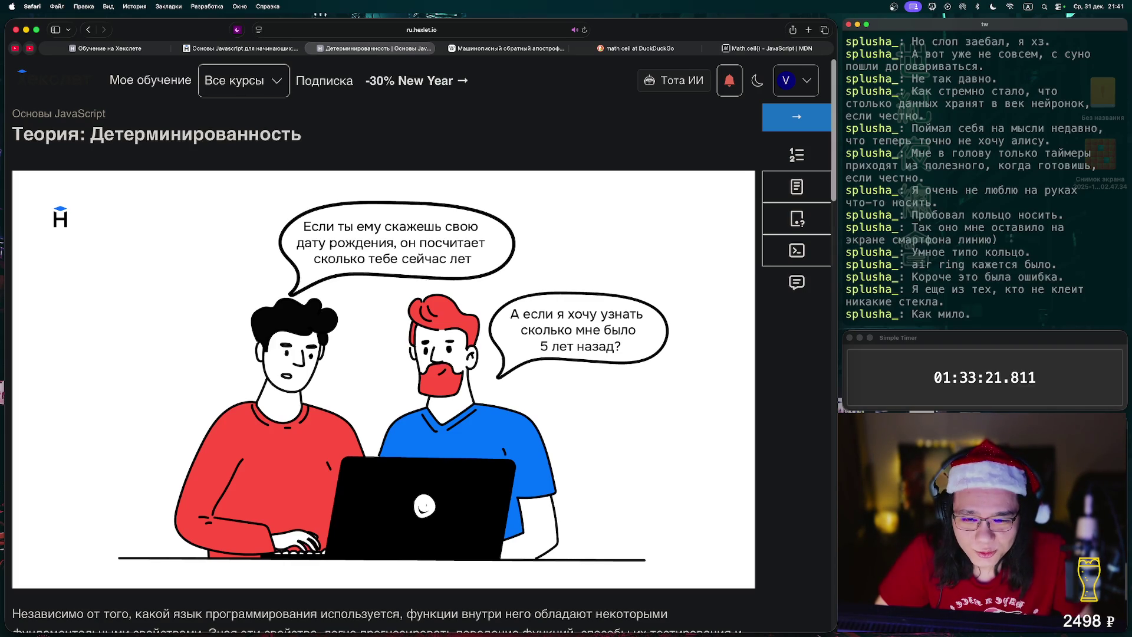
Select the two length('hexlet') // 6 lines in the determinism code example
scroll(383, 377, "down", 4)
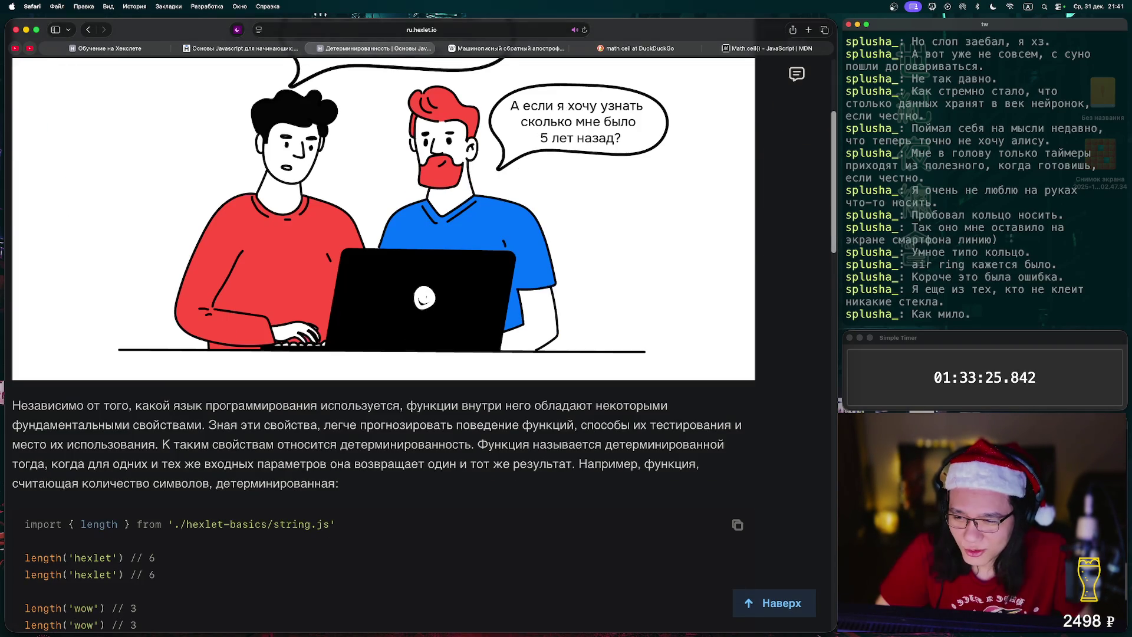
left_click_drag(12, 444, 155, 574)
scroll(155, 574, "down", 3)
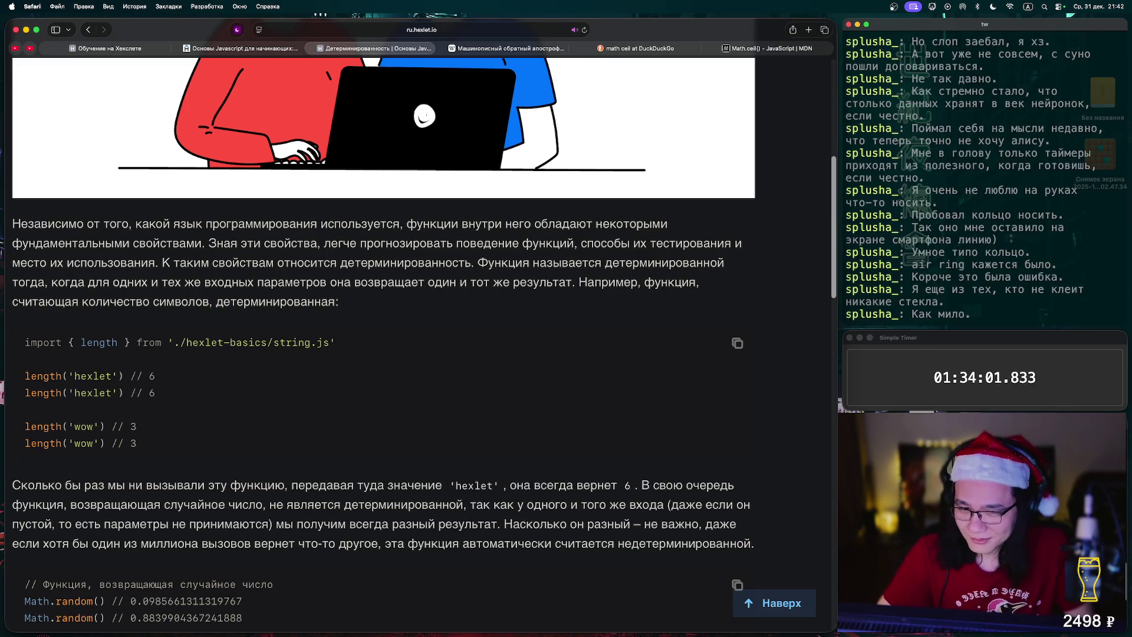
scroll(425, 324, "down", 1)
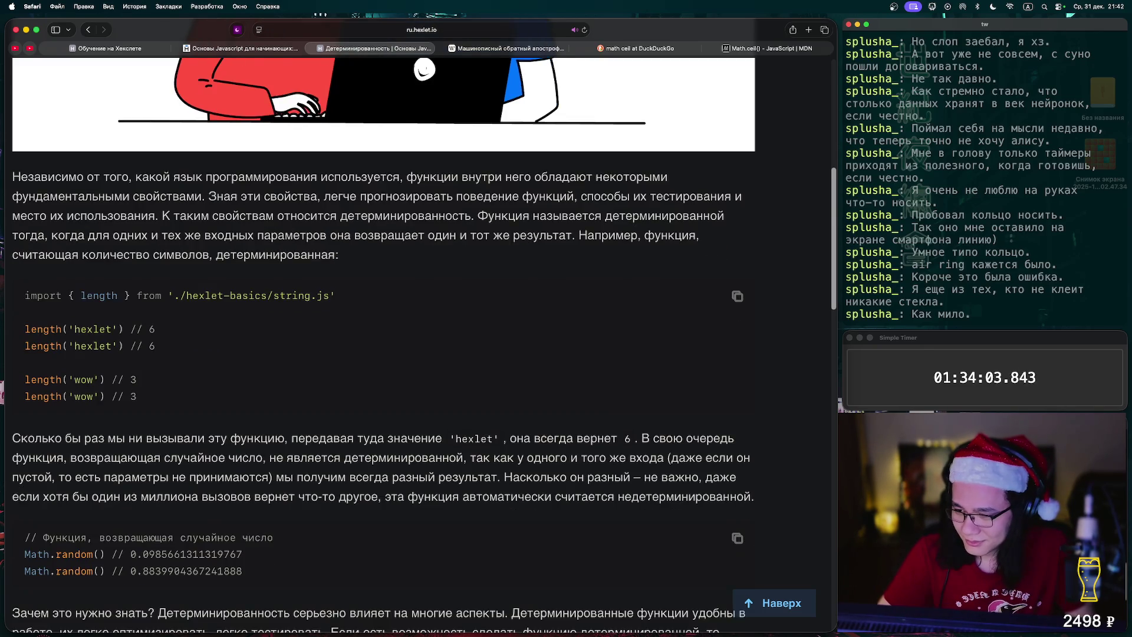
scroll(425, 324, "up", 10)
scroll(383, 324, "down", 10)
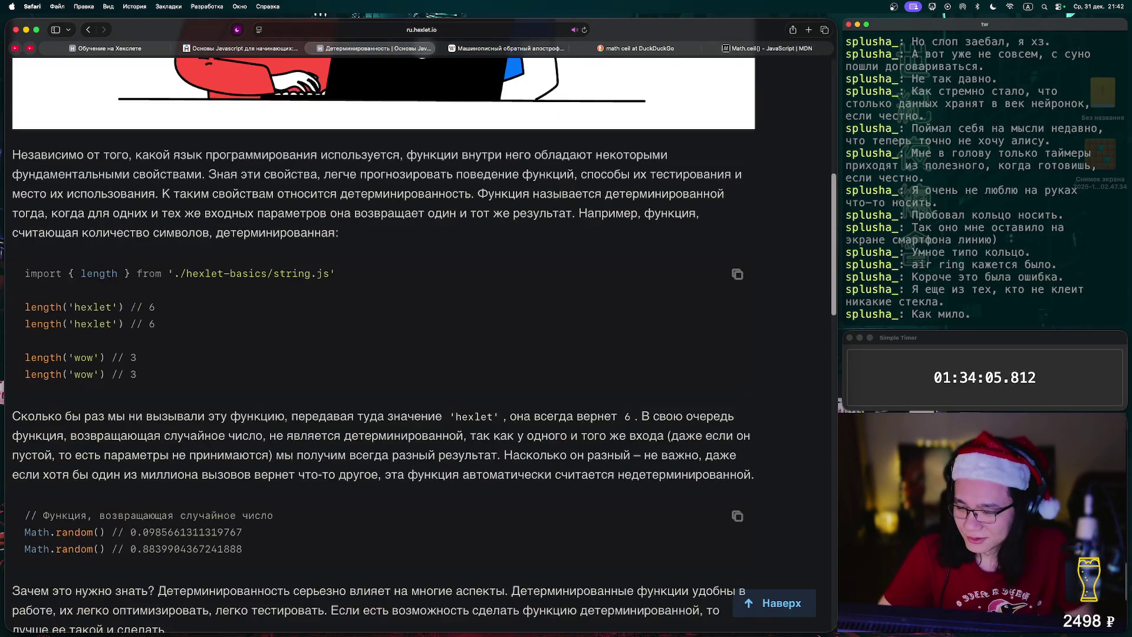
left_click_drag(155, 244, 30, 226)
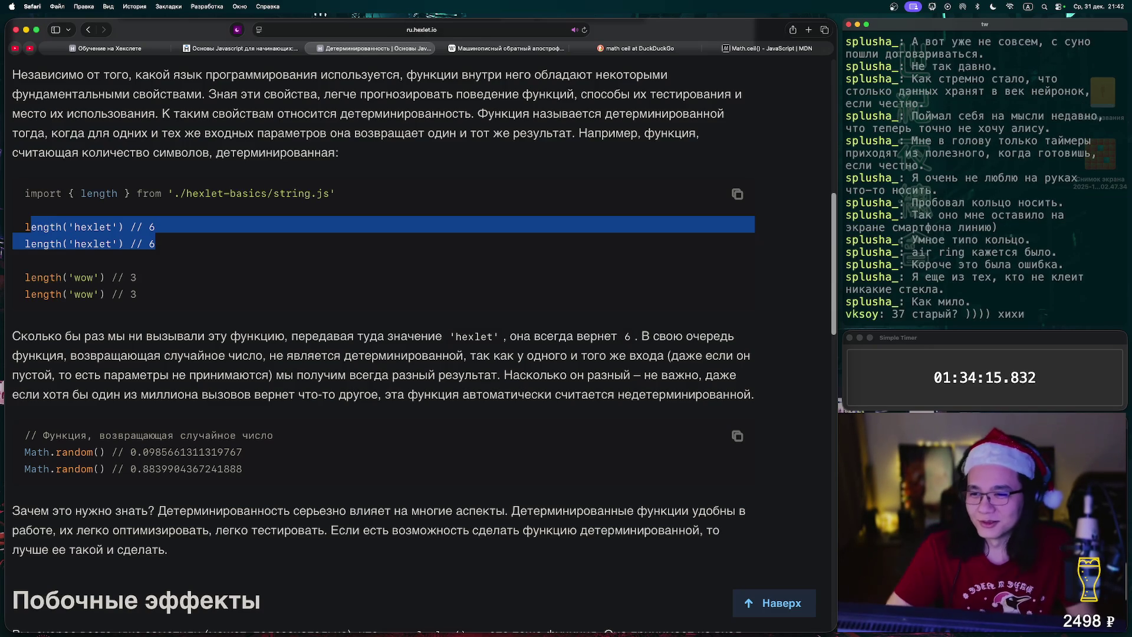
Scroll down to the Побочные эффекты section on console.log() screen output as a side effect
scroll(383, 330, "down", 3)
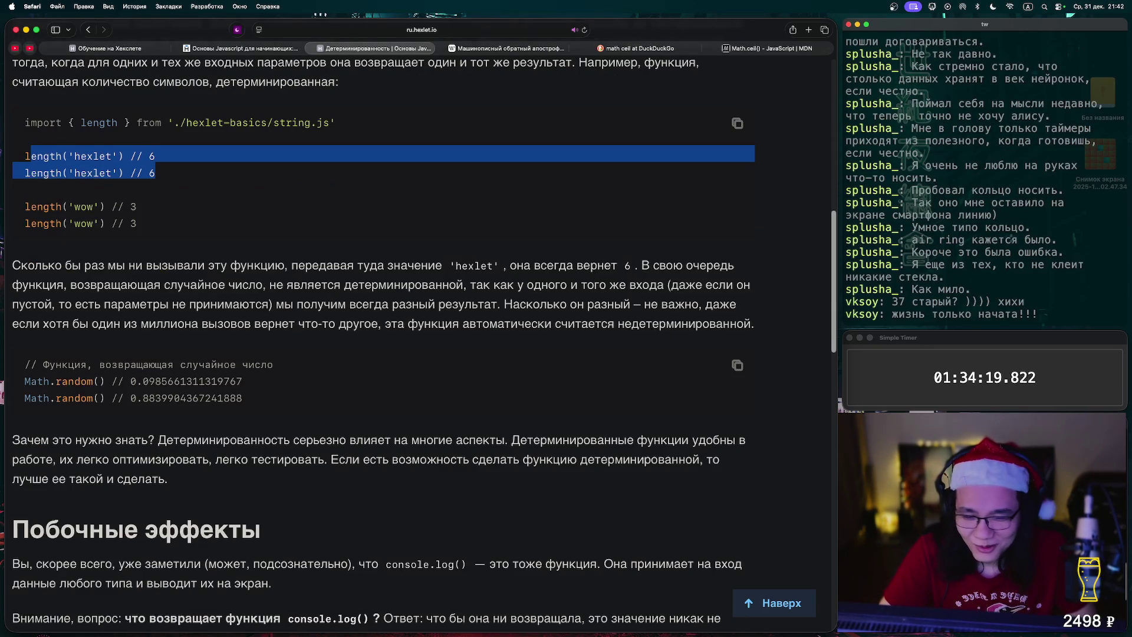
scroll(383, 342, "down", 1)
scroll(384, 342, "down", 3)
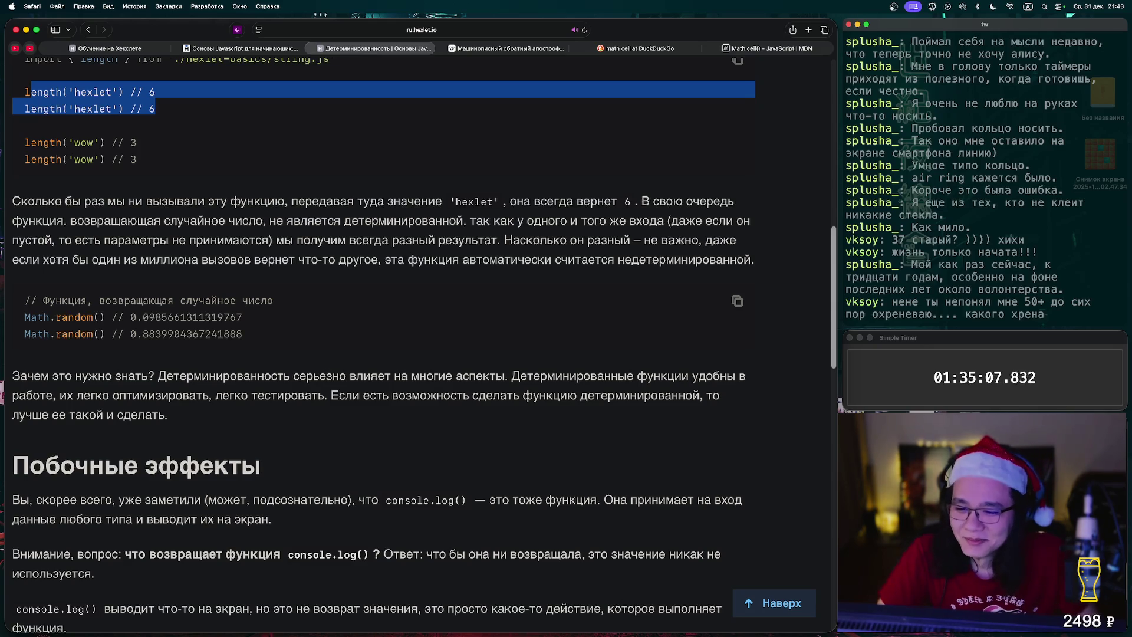
scroll(413, 342, "down", 2)
scroll(413, 342, "down", 2)
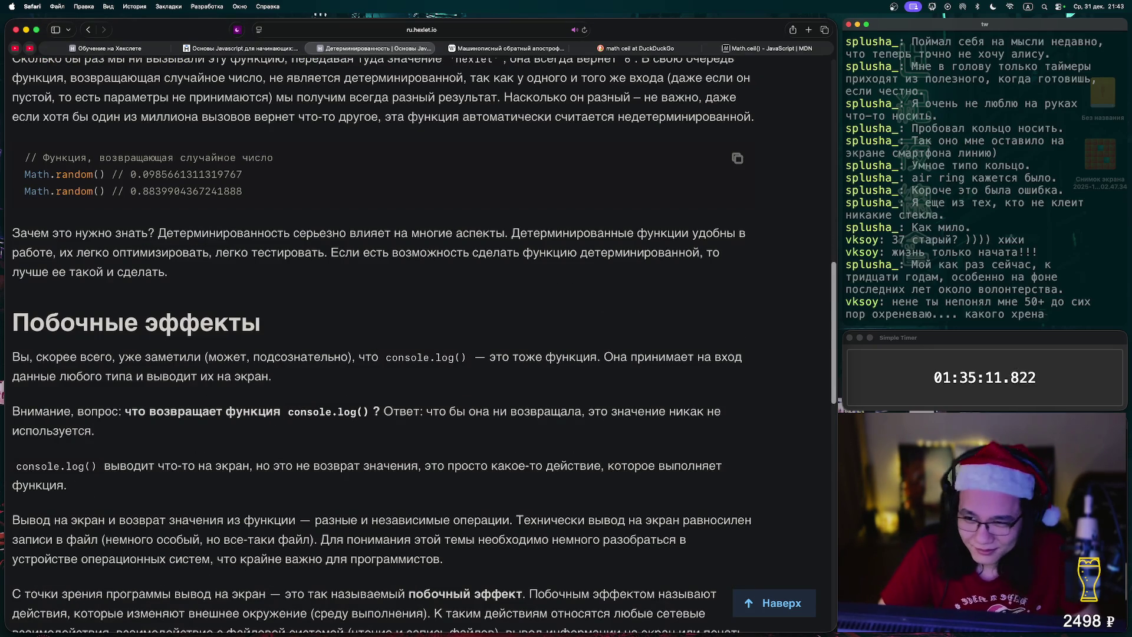
scroll(413, 342, "down", 4)
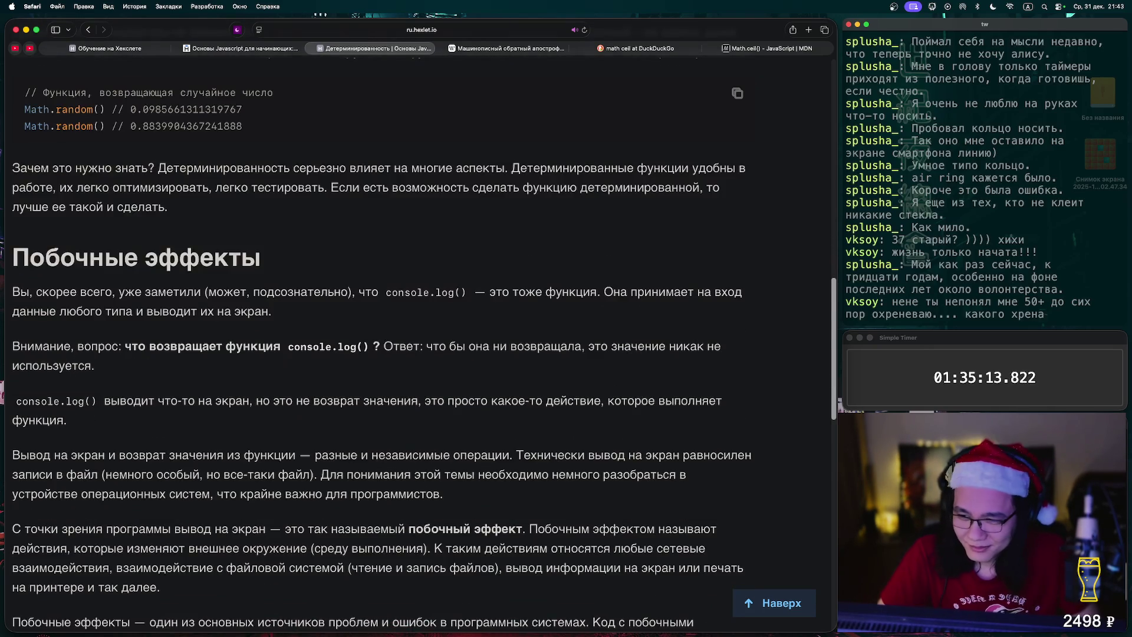
scroll(413, 341, "down", 2)
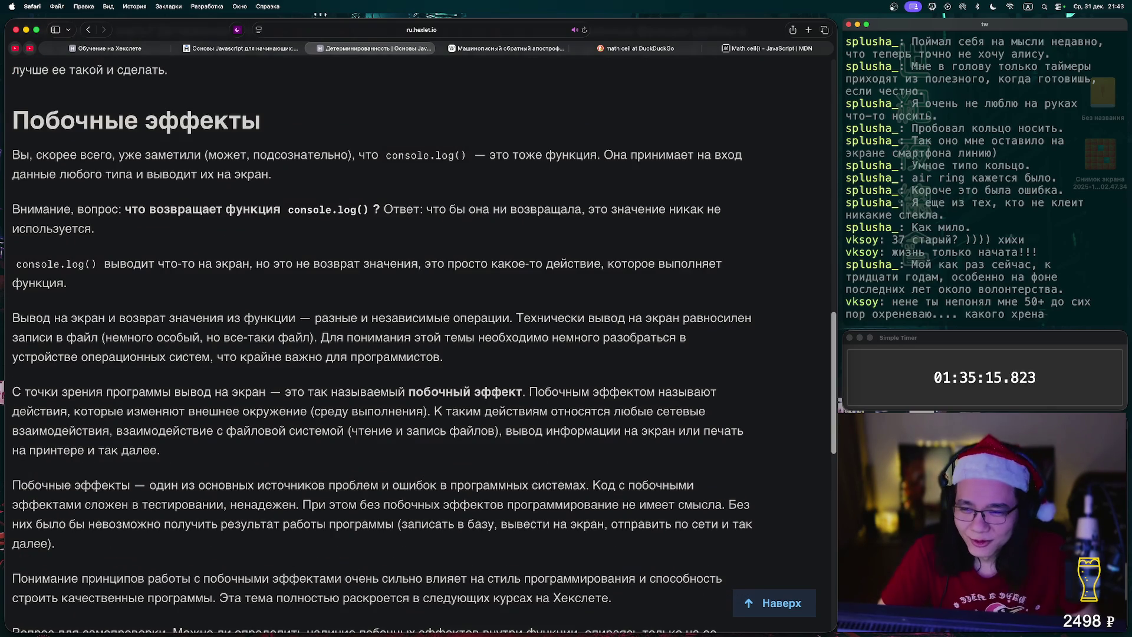